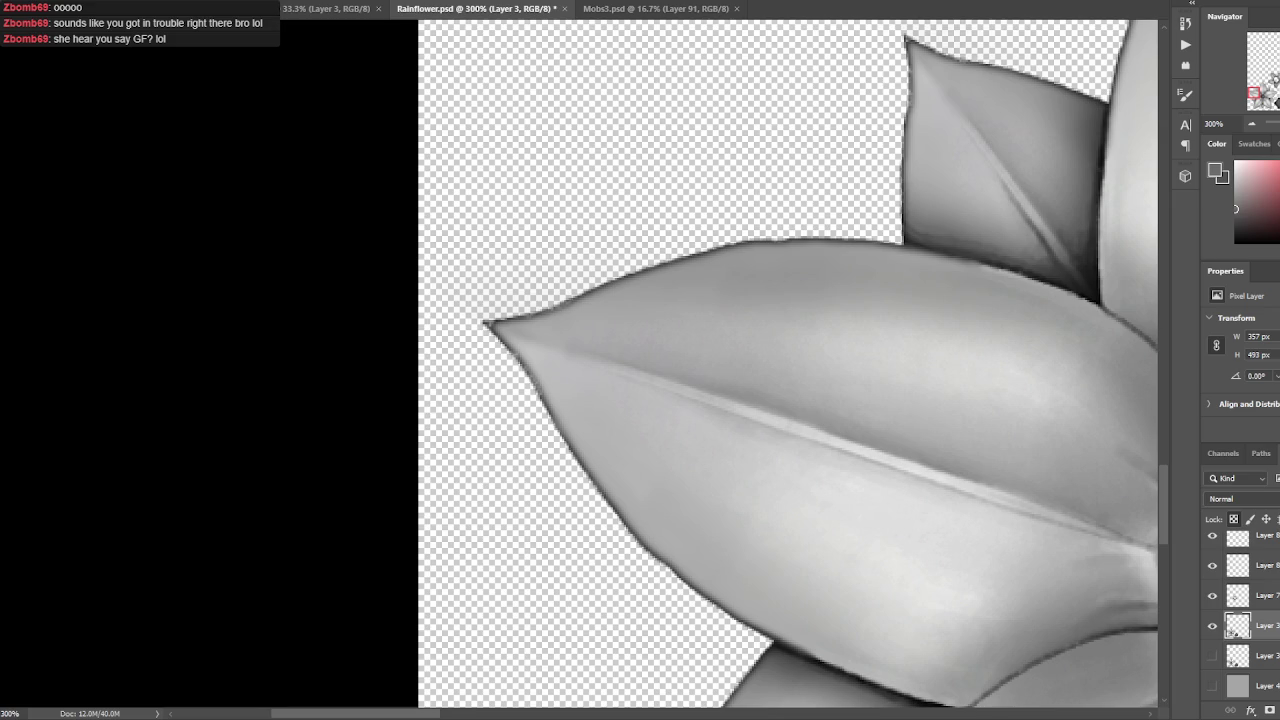
- Lasso-select the empty area along the left petal's lower edge and above its tip
mouse_move(617, 114)
mouse_down()
mouse_move(540, 378)
mouse_move(360, 297)
mouse_up()
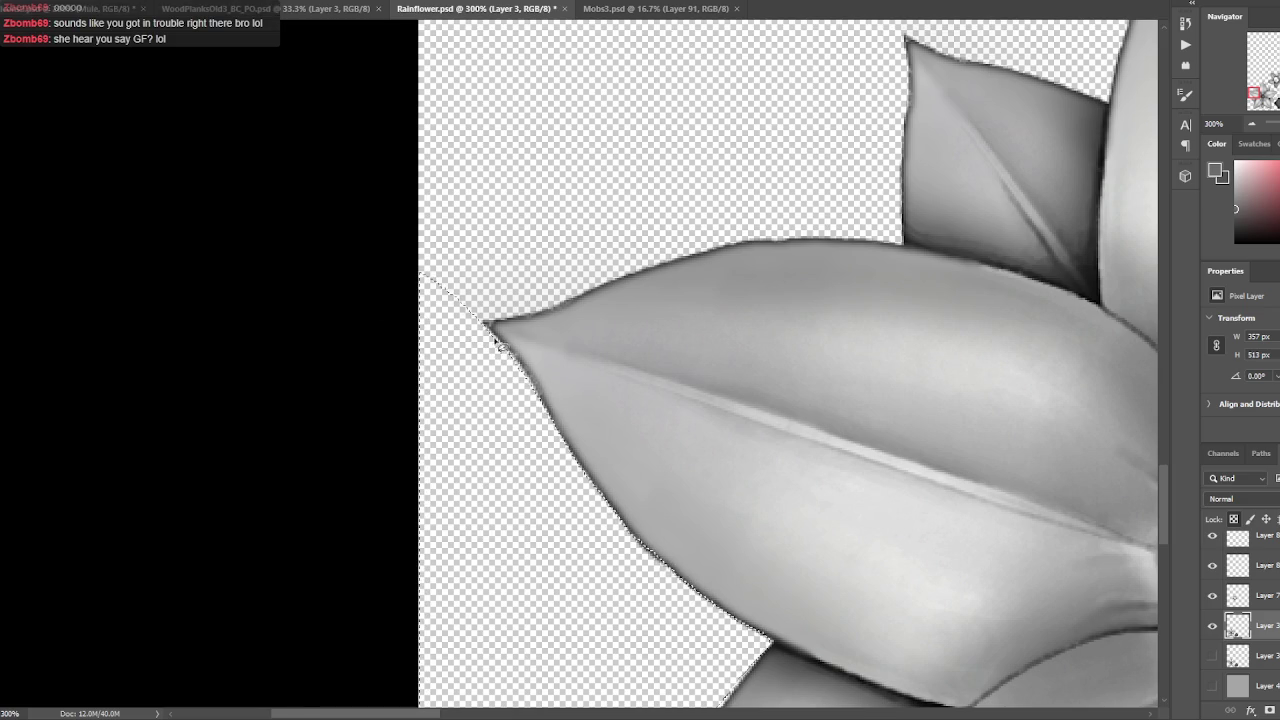
scroll(600, 450, up, 3)
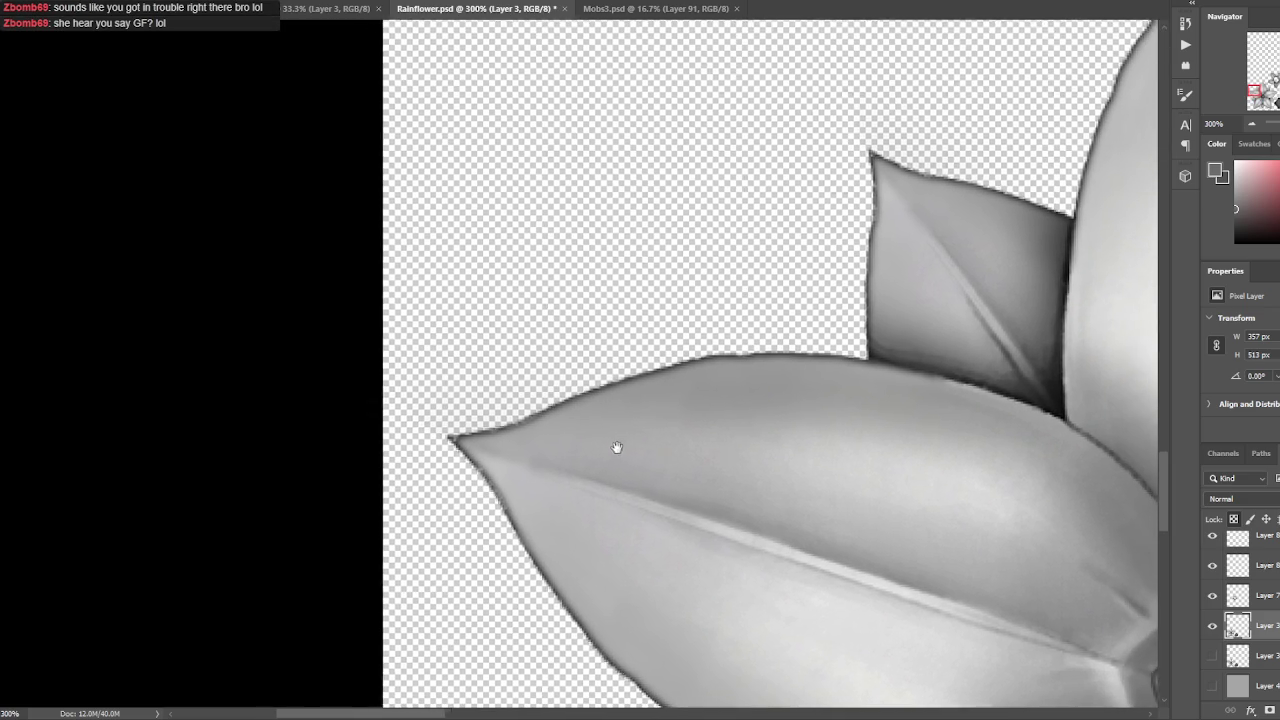
mouse_move(493, 430)
mouse_down()
mouse_move(657, 286)
mouse_move(528, 294)
mouse_up()
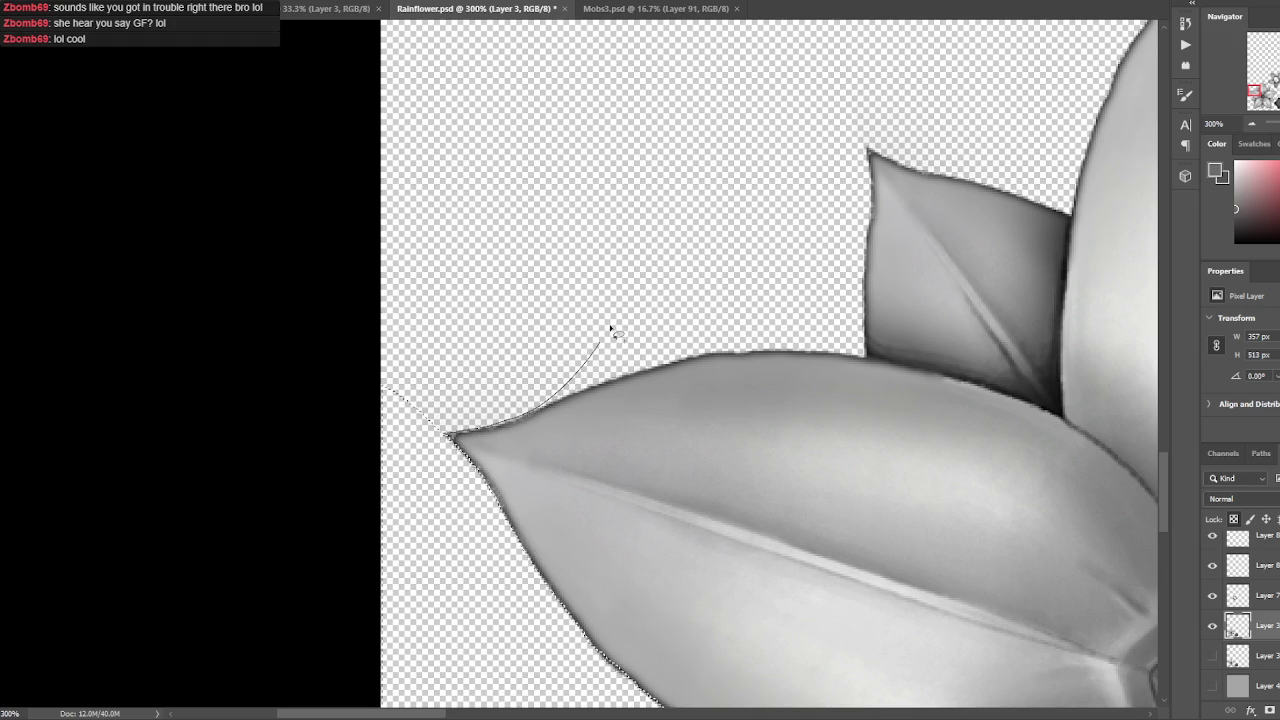
drag(610, 328, 450, 437)
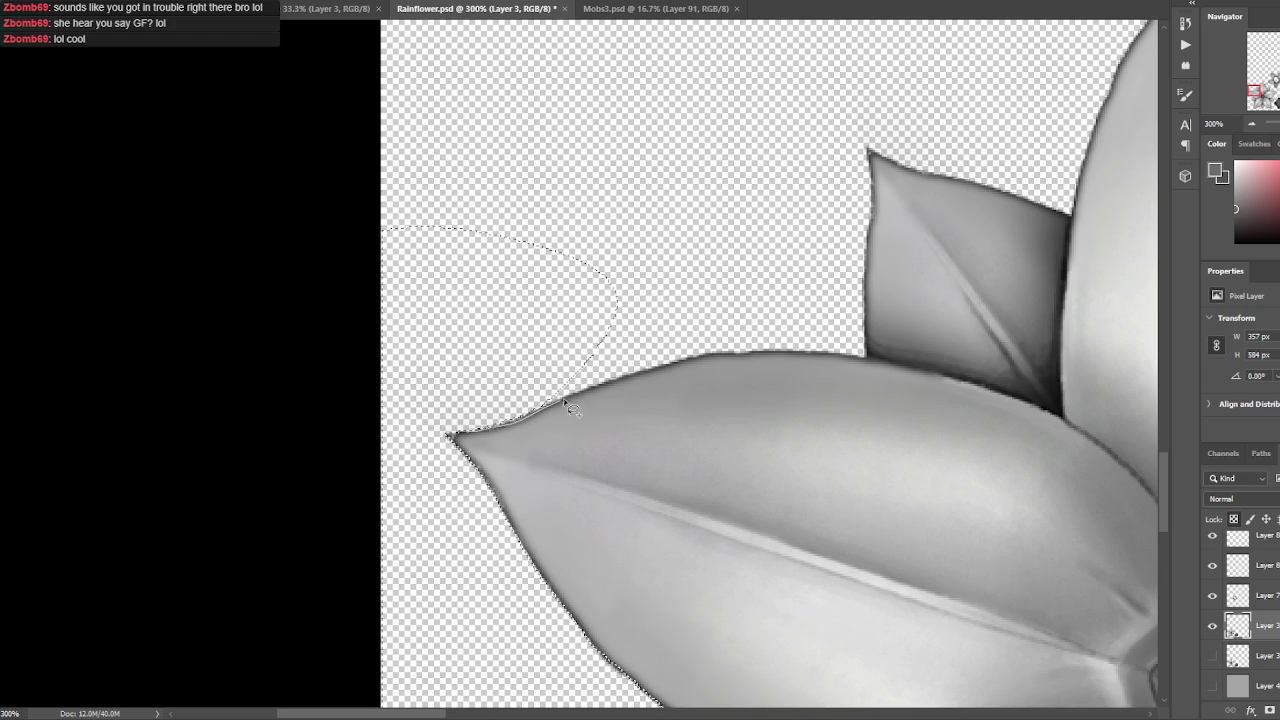
drag(634, 374, 708, 194)
drag(334, 372, 497, 430)
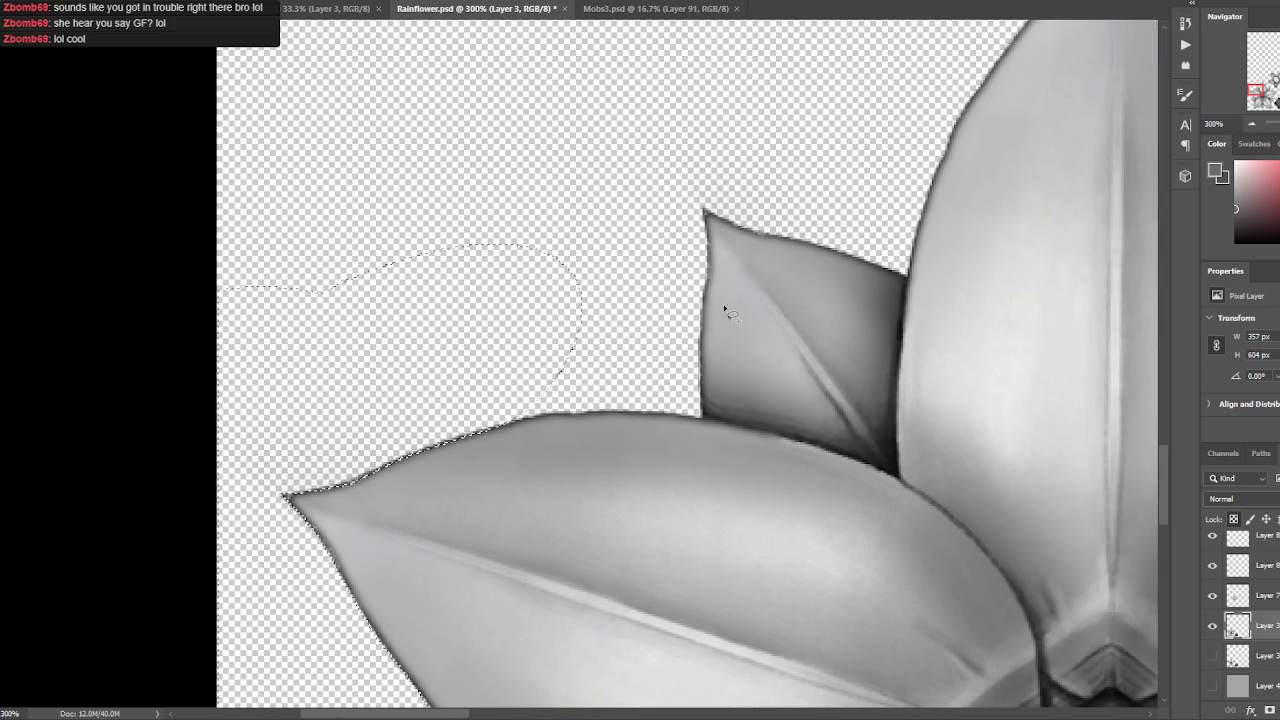
drag(652, 378, 565, 410)
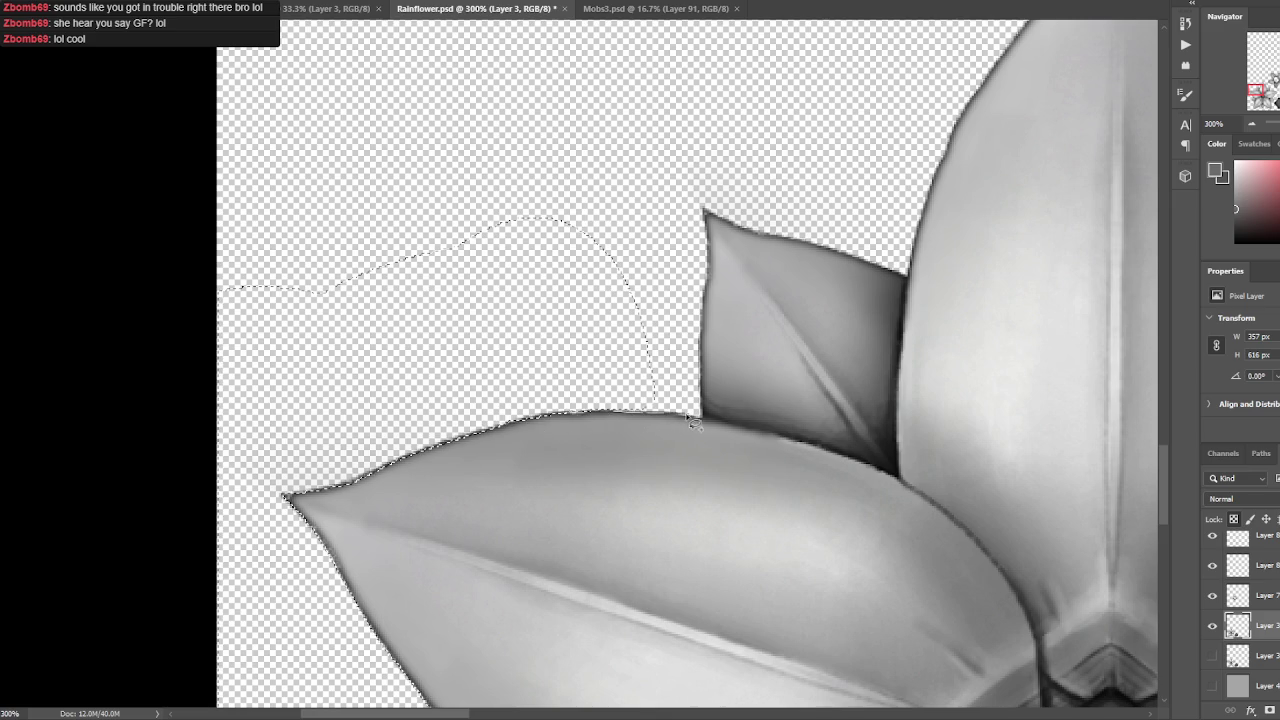
- Extend the lasso selection above and along the small back leaf's right edge, closing the outline
drag(708, 412, 480, 225)
drag(706, 284, 545, 180)
scroll(700, 250, up, 3)
drag(670, 347, 890, 412)
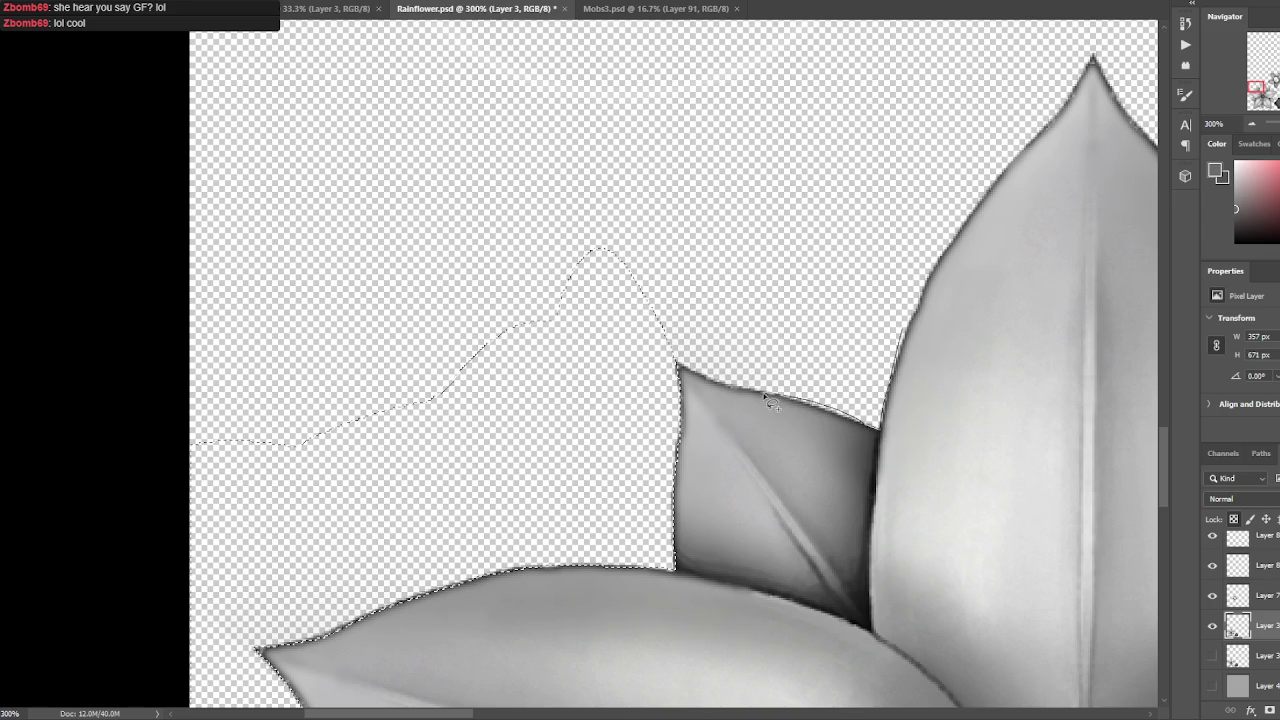
drag(597, 358, 620, 475)
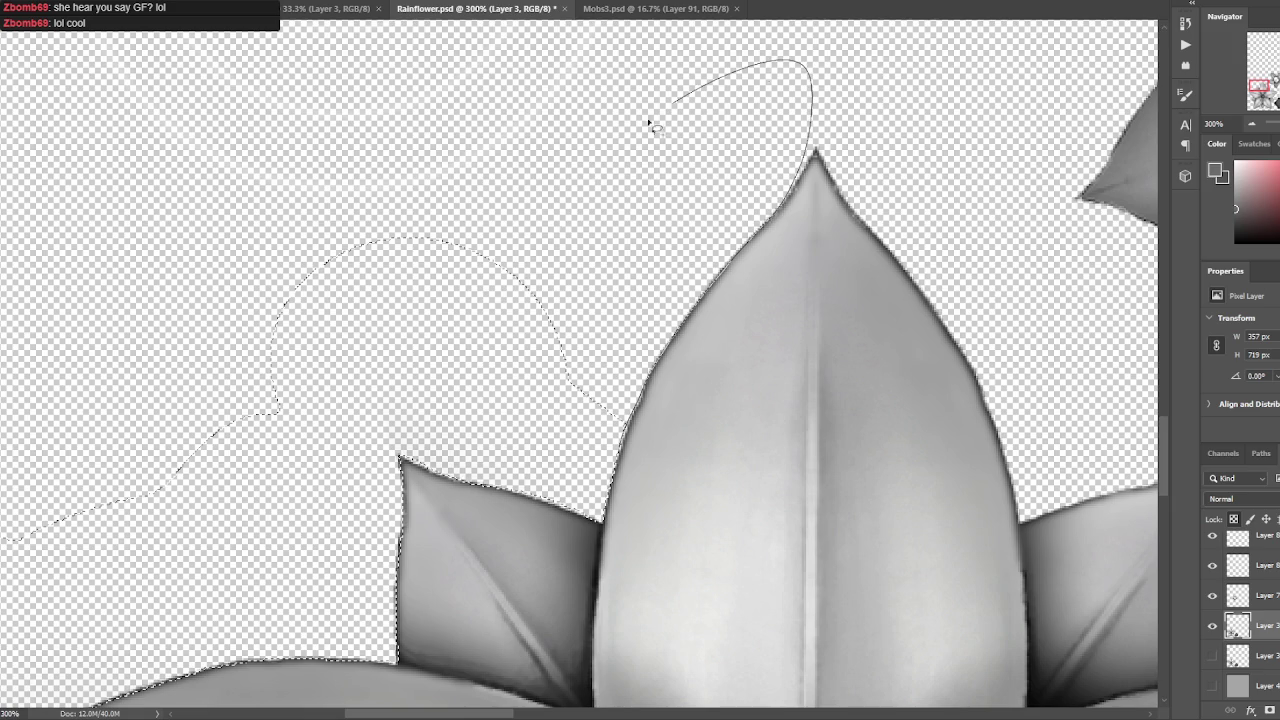
- Extend the lasso selection around the top petal's tip and down its right side
mouse_move(783, 224)
mouse_down()
mouse_move(829, 149)
mouse_move(681, 323)
mouse_move(430, 148)
mouse_move(441, 180)
mouse_up()
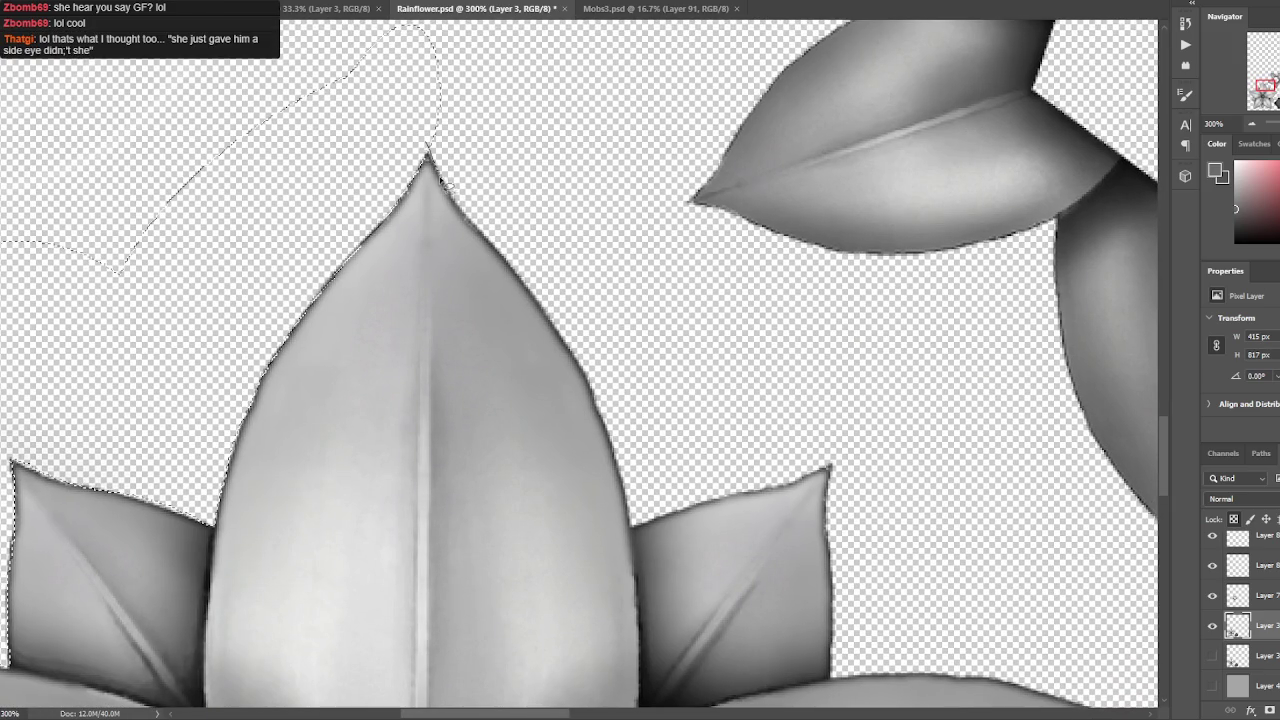
drag(510, 260, 480, 30)
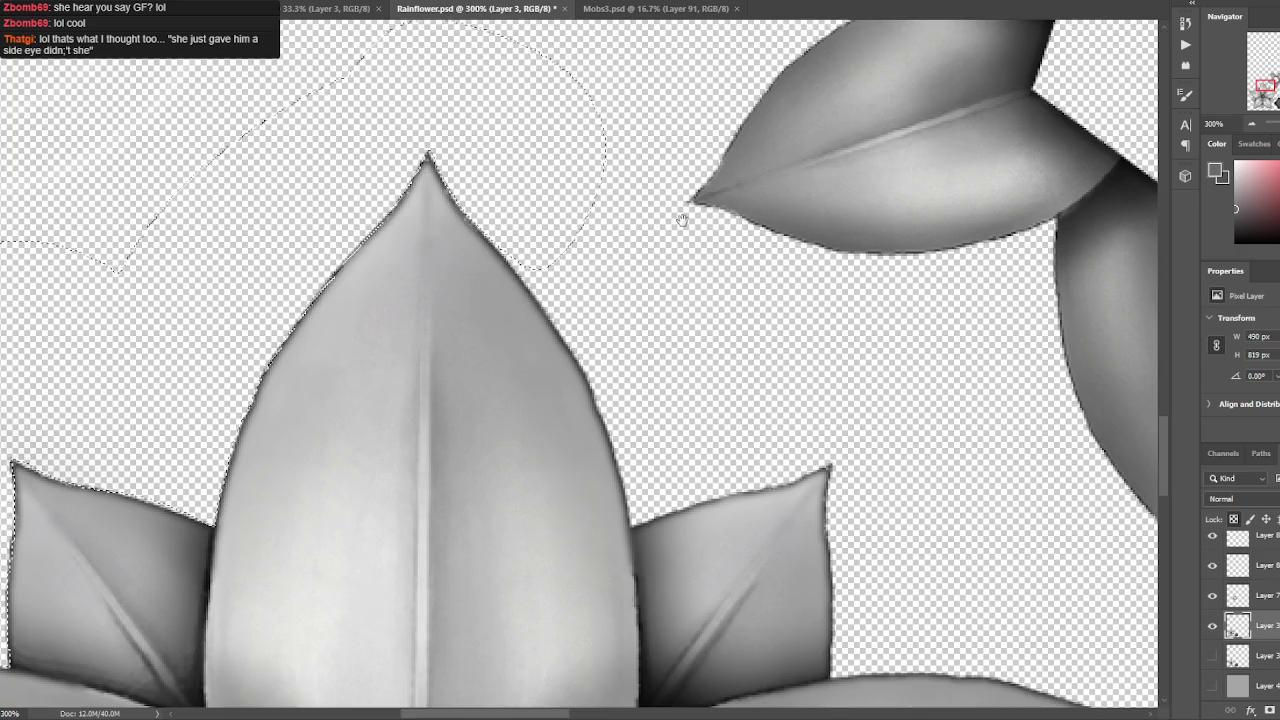
drag(686, 206, 656, 146)
drag(444, 163, 477, 206)
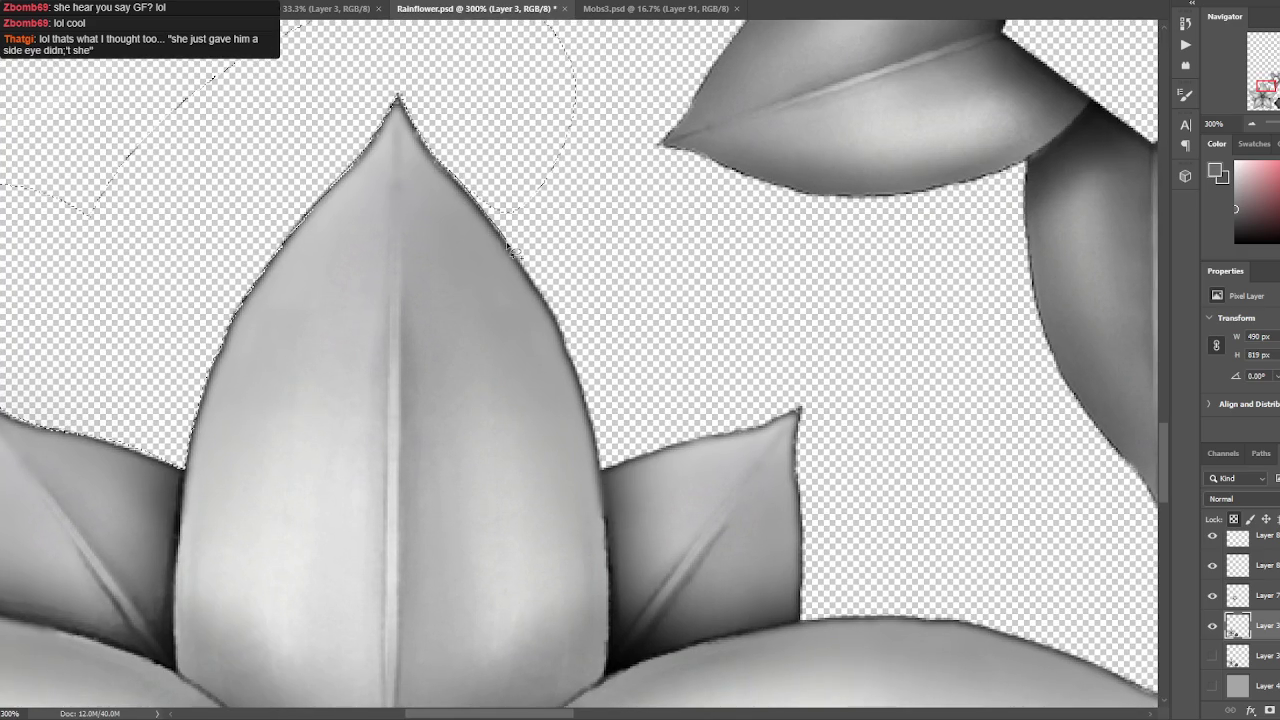
drag(544, 296, 609, 249)
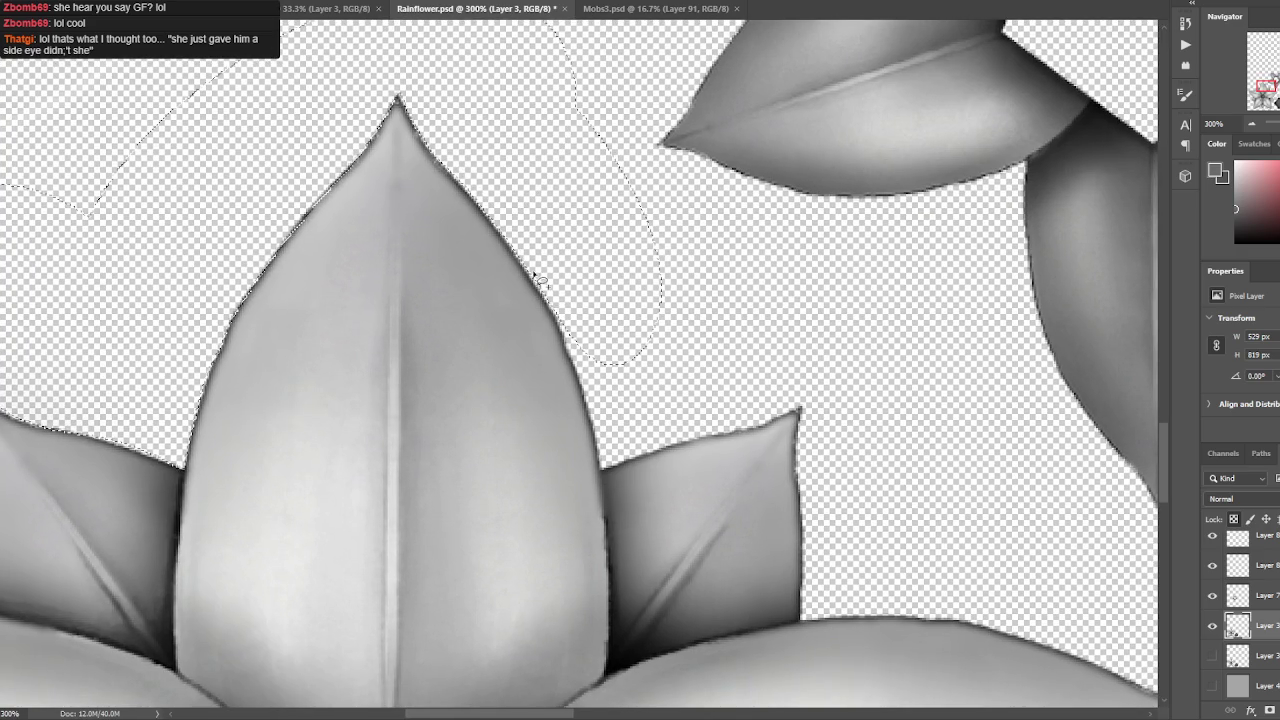
mouse_move(610, 477)
mouse_down()
mouse_move(535, 404)
mouse_move(590, 383)
mouse_up()
mouse_move(735, 328)
mouse_down()
mouse_move(468, 235)
mouse_move(563, 320)
mouse_move(703, 310)
mouse_up()
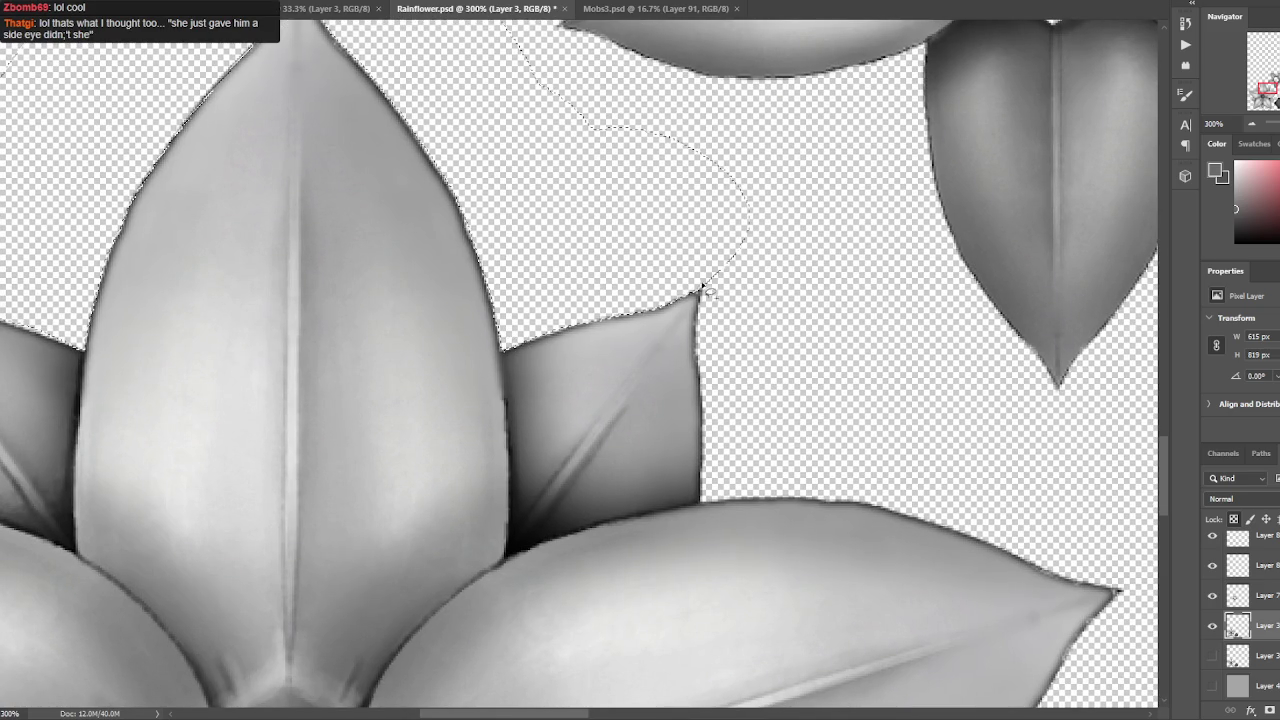
- Trace the selection along the big right petal's upper edge to its tip
drag(728, 444, 656, 342)
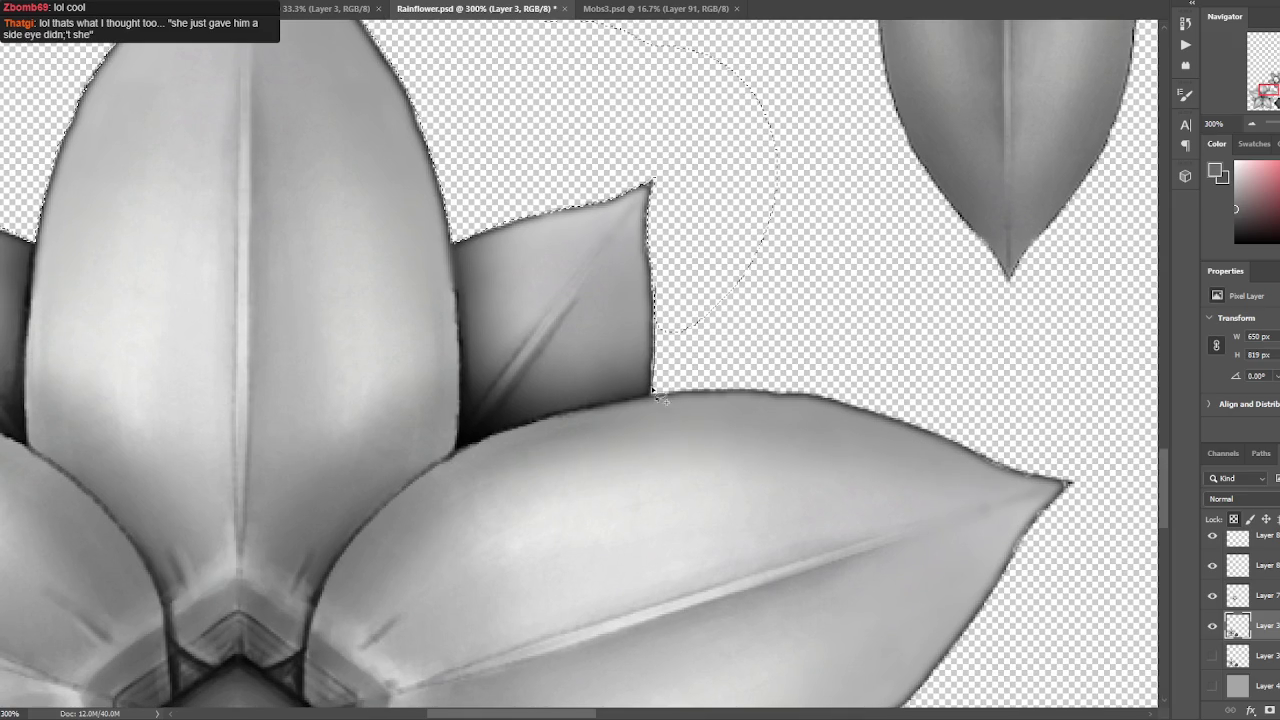
mouse_move(775, 362)
mouse_down()
mouse_move(617, 436)
mouse_move(651, 434)
mouse_up()
drag(560, 448, 542, 367)
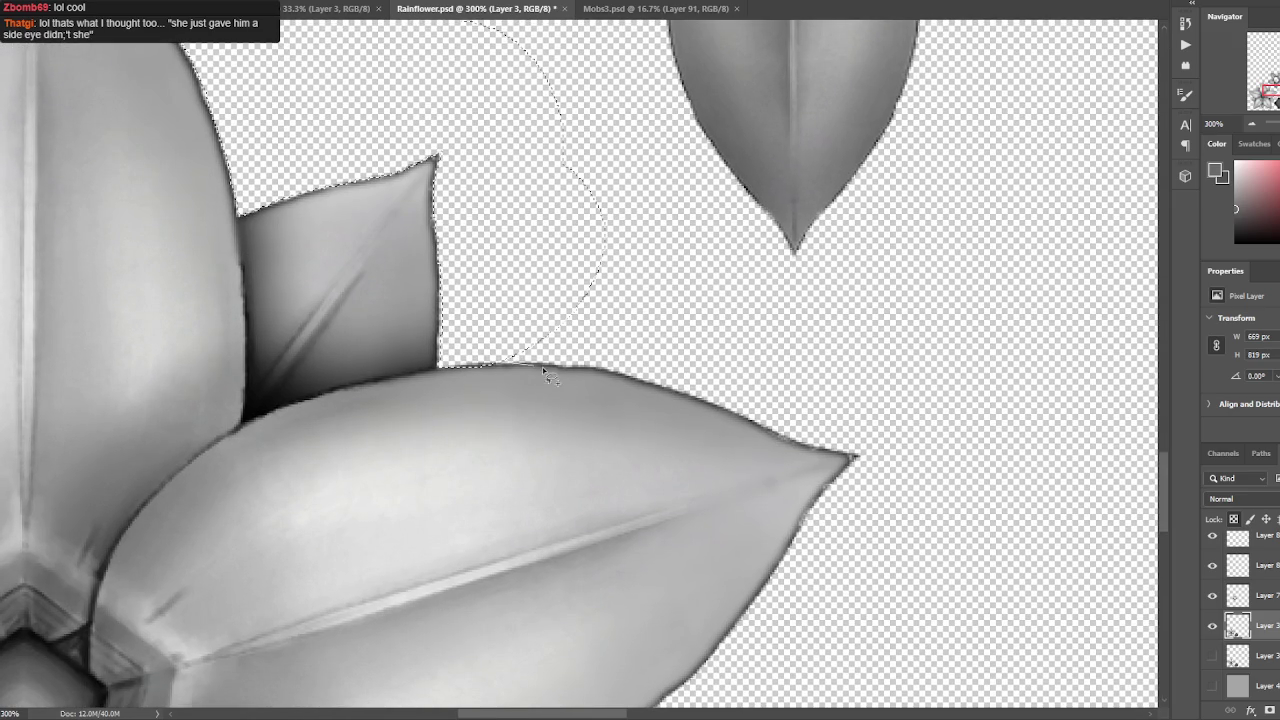
mouse_move(718, 410)
mouse_down()
mouse_move(845, 455)
mouse_move(769, 431)
mouse_up()
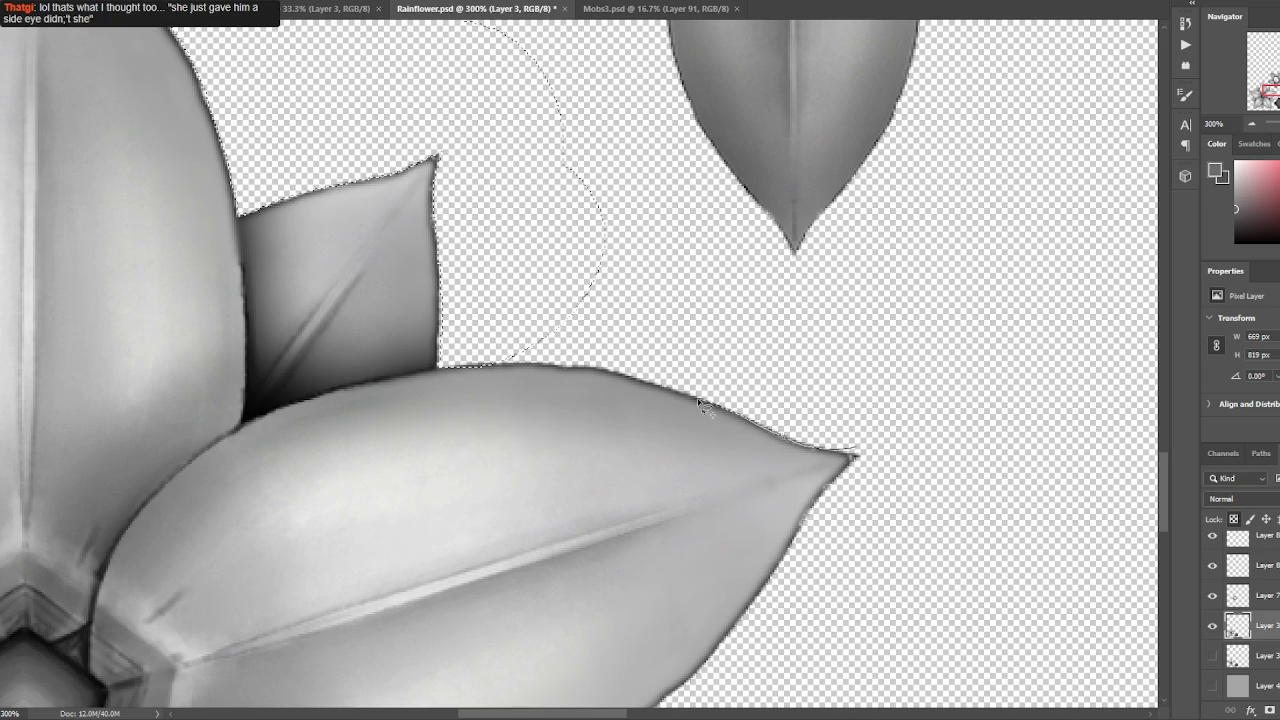
drag(699, 400, 652, 386)
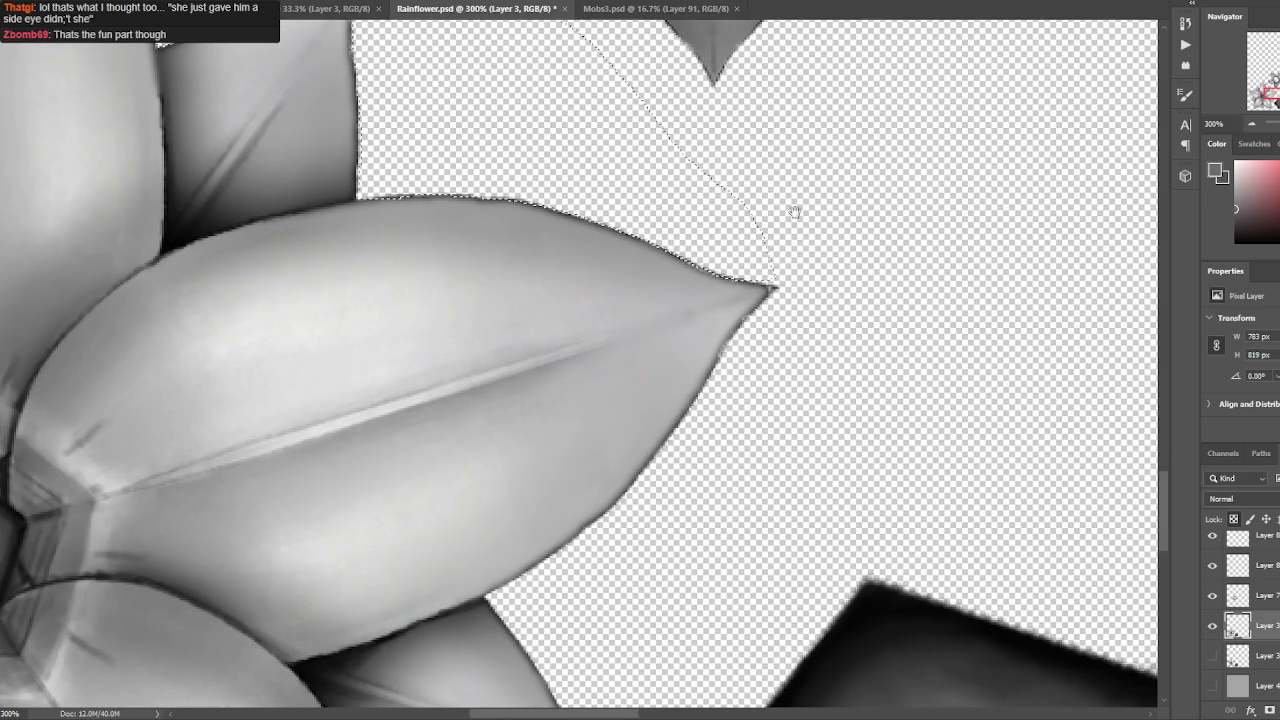
mouse_move(458, 345)
mouse_down()
mouse_move(755, 290)
mouse_move(820, 200)
mouse_move(777, 303)
mouse_move(780, 289)
mouse_move(750, 318)
mouse_up()
- Loop the lasso selection around the right petal tip and the right-hand leaf edges
mouse_move(727, 364)
mouse_down()
mouse_move(886, 329)
mouse_move(951, 229)
mouse_move(905, 195)
mouse_up()
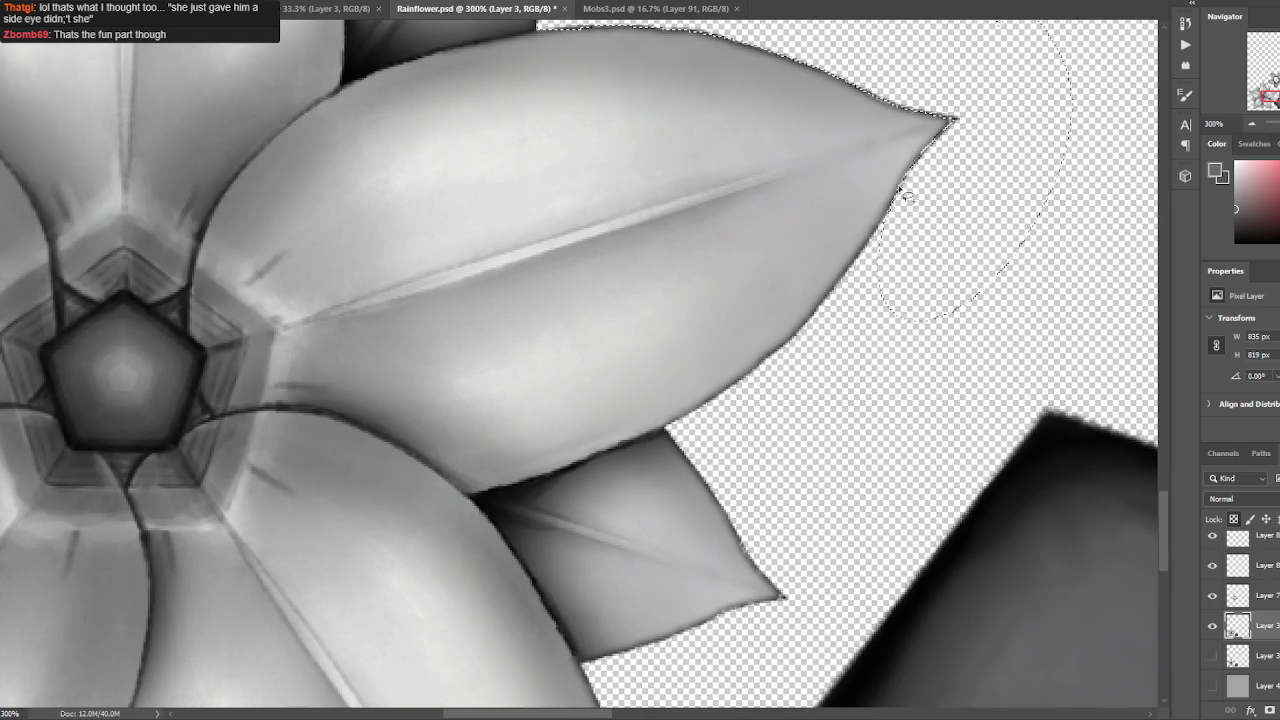
mouse_move(780, 362)
mouse_down()
mouse_move(1000, 206)
mouse_move(1057, 277)
mouse_move(943, 291)
mouse_move(958, 281)
mouse_up()
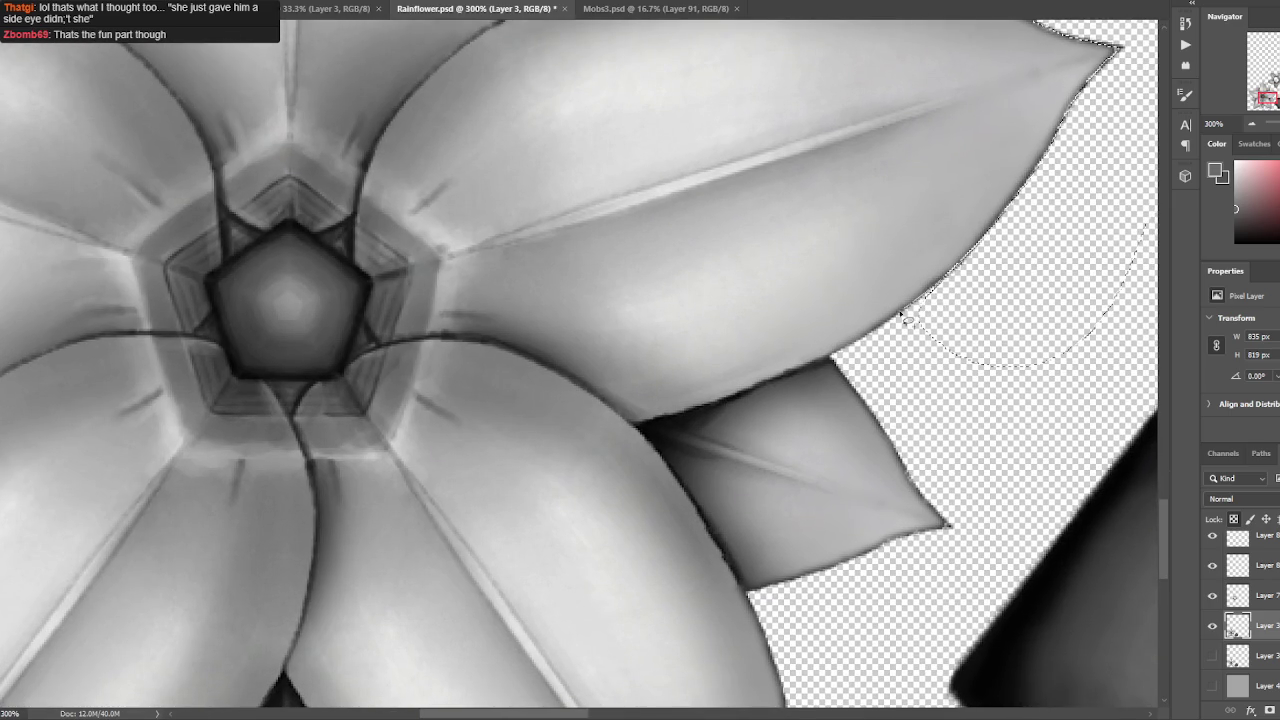
mouse_move(870, 400)
mouse_down()
mouse_move(640, 232)
mouse_move(652, 256)
mouse_up()
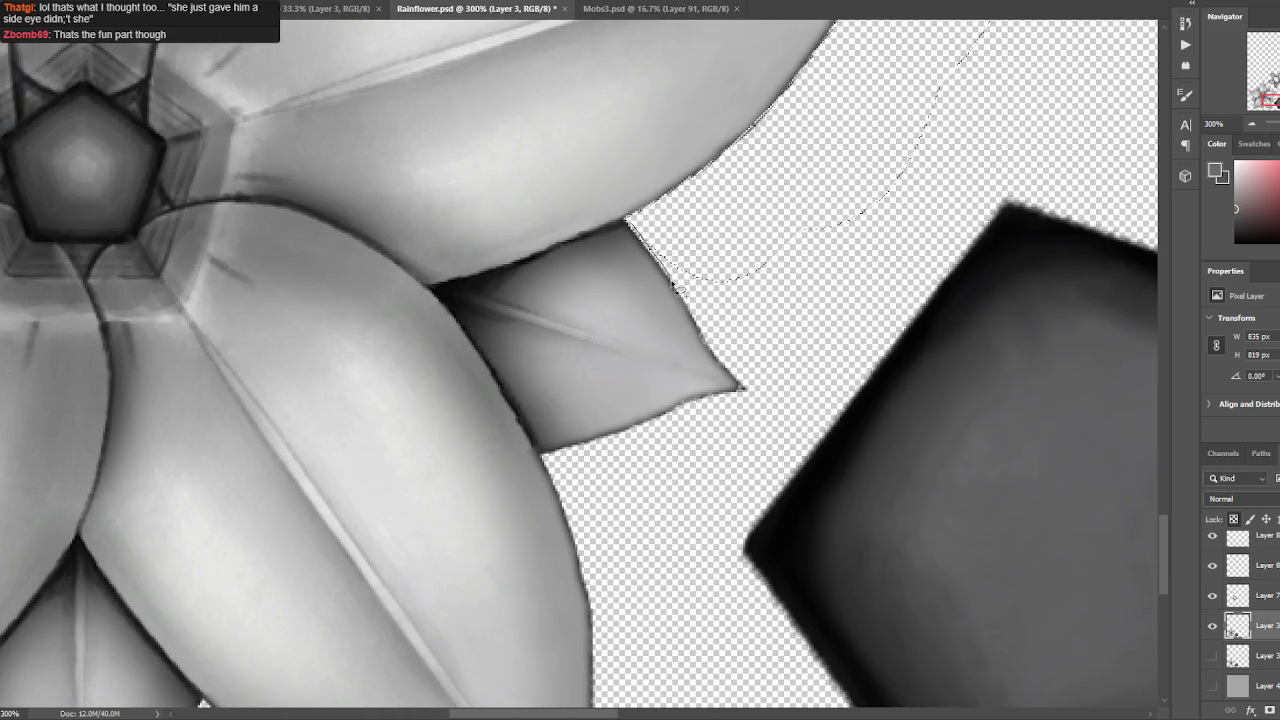
mouse_move(735, 385)
mouse_down()
mouse_move(808, 357)
mouse_move(900, 237)
mouse_move(858, 288)
mouse_move(816, 290)
mouse_up()
mouse_move(737, 320)
mouse_down()
mouse_move(857, 362)
mouse_move(886, 296)
mouse_move(752, 313)
mouse_up()
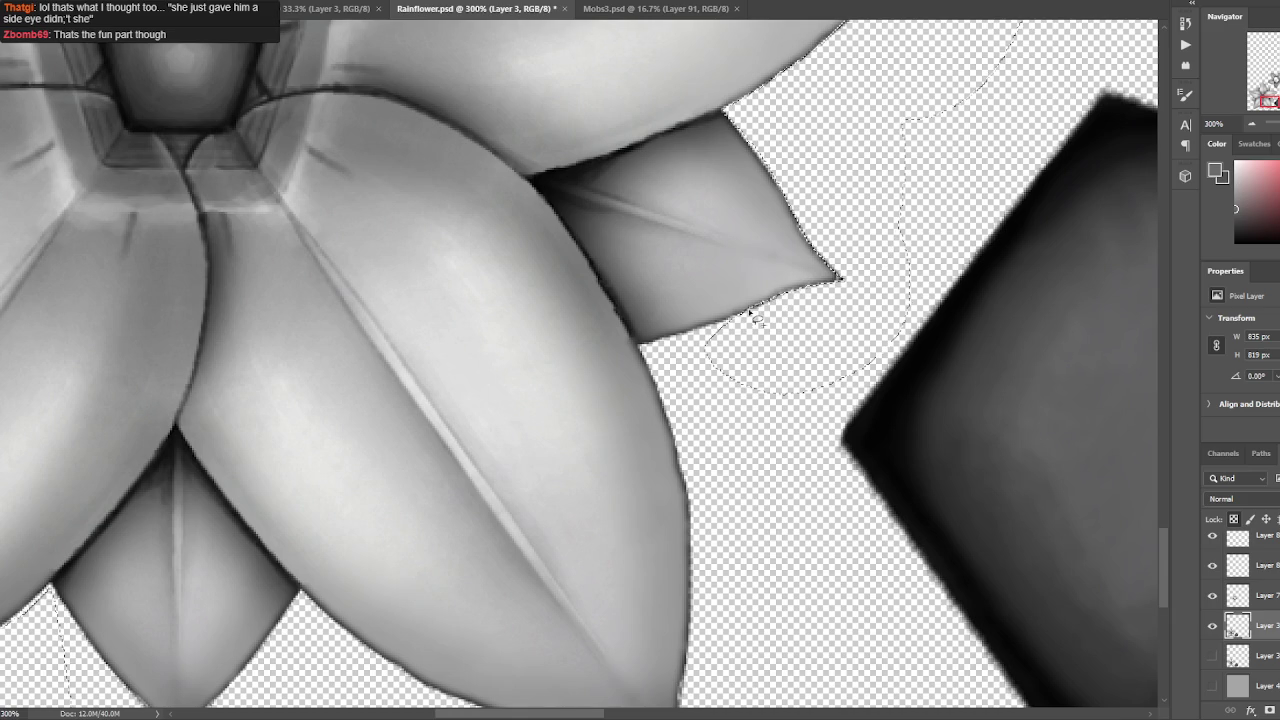
mouse_move(643, 348)
mouse_down()
mouse_move(757, 523)
mouse_move(846, 271)
mouse_move(766, 190)
mouse_move(785, 252)
mouse_up()
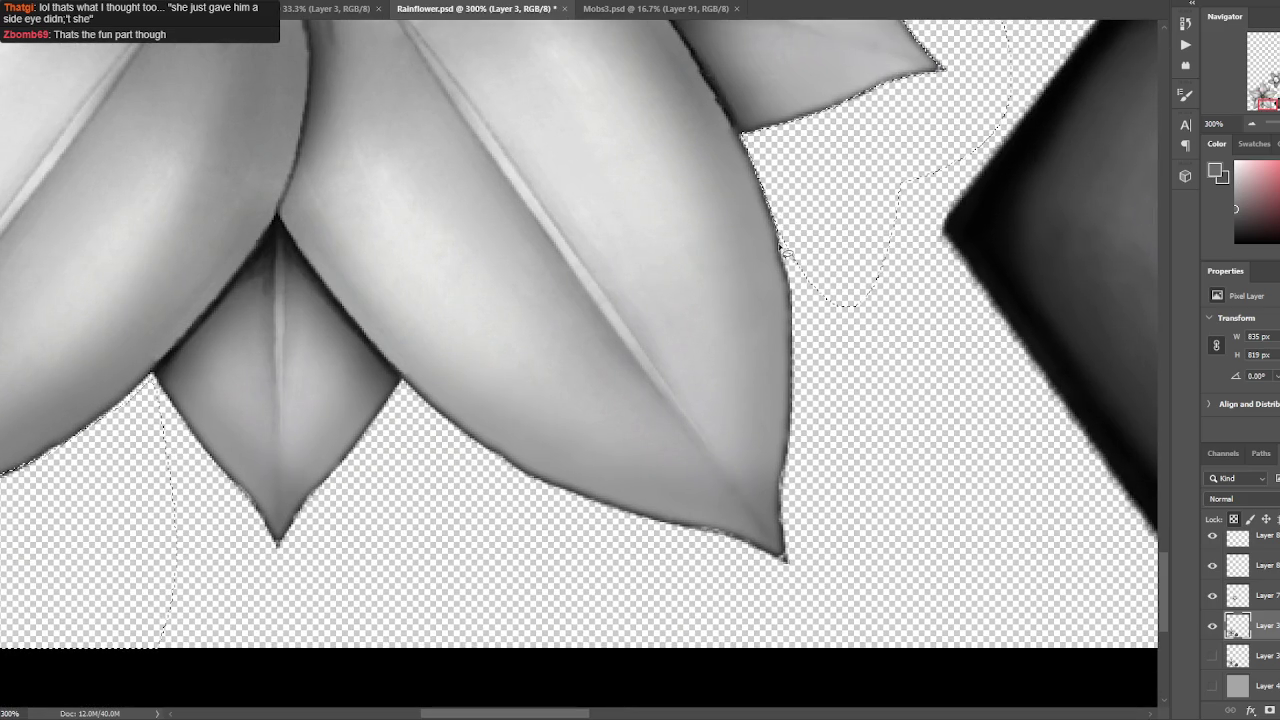
- Trace the selection down the bottom petals' outer edges and close it around the small bottom leaf
mouse_move(789, 298)
mouse_down()
mouse_move(871, 286)
mouse_move(794, 337)
mouse_move(797, 408)
mouse_up()
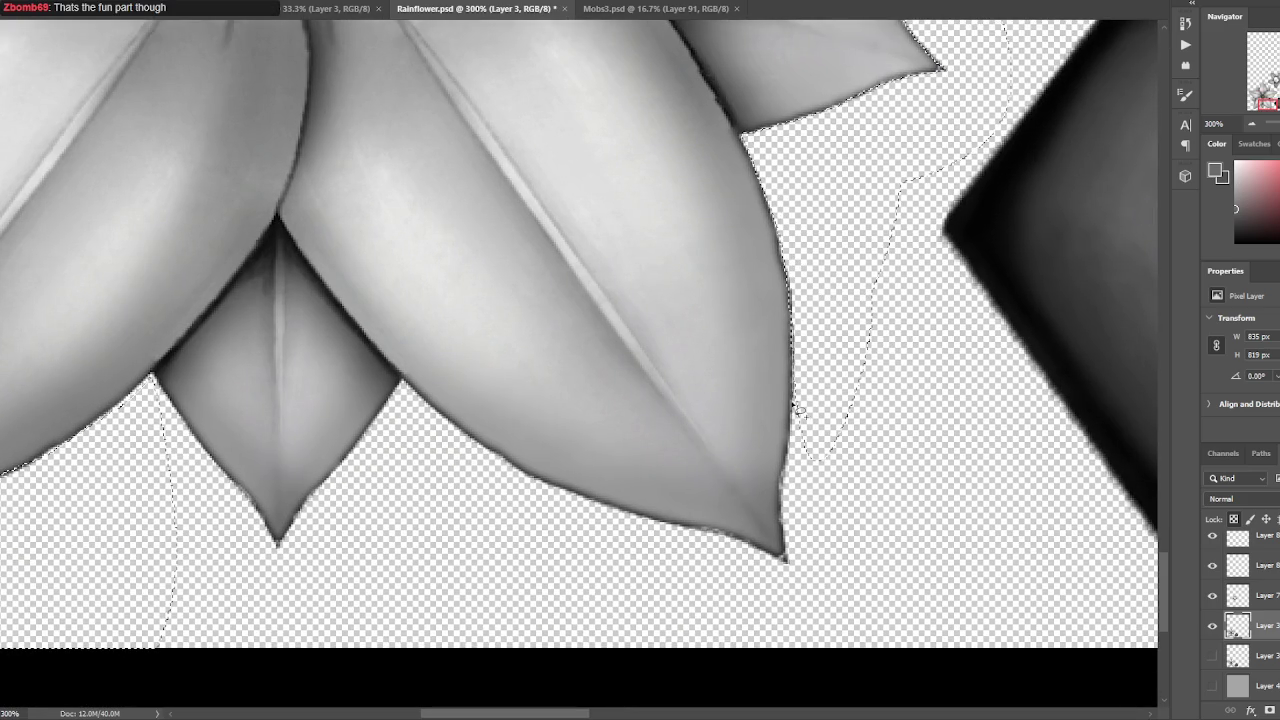
mouse_move(786, 482)
mouse_down()
mouse_move(857, 591)
mouse_move(877, 374)
mouse_move(934, 362)
mouse_move(884, 408)
mouse_up()
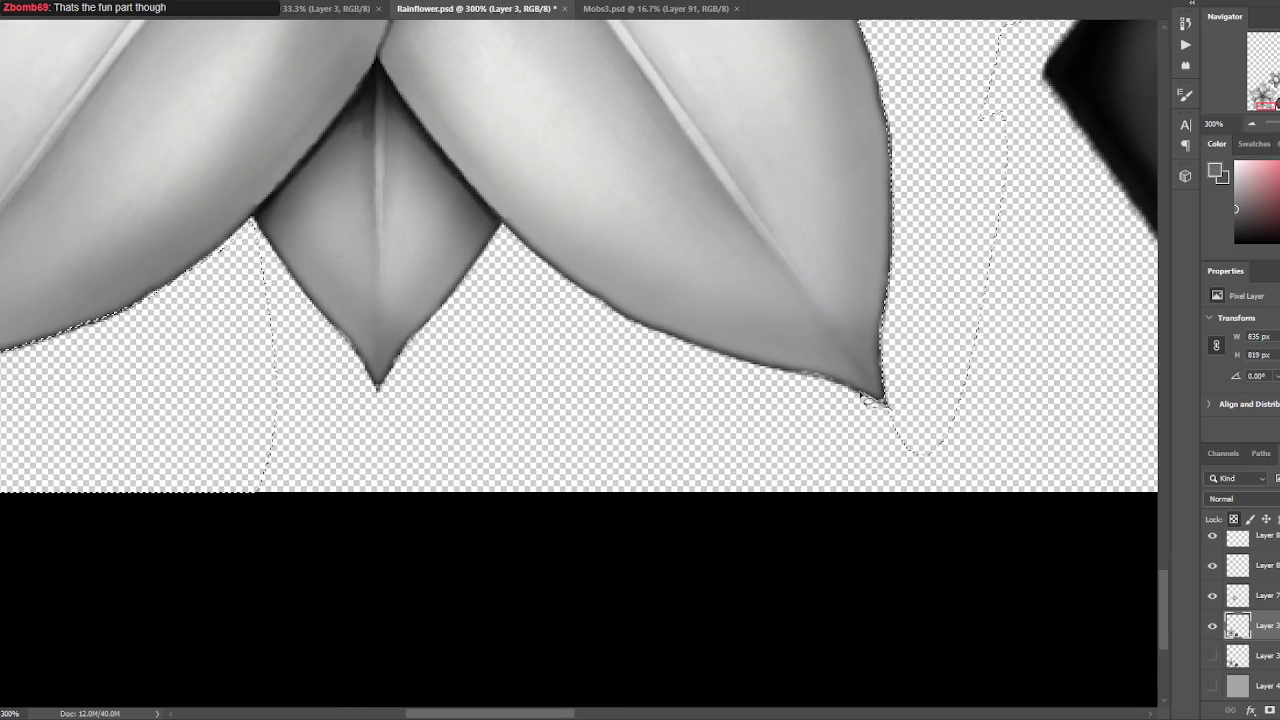
mouse_move(760, 381)
mouse_down()
mouse_move(1029, 531)
mouse_move(971, 429)
mouse_move(1086, 477)
mouse_move(828, 465)
mouse_move(920, 491)
mouse_move(889, 471)
mouse_up()
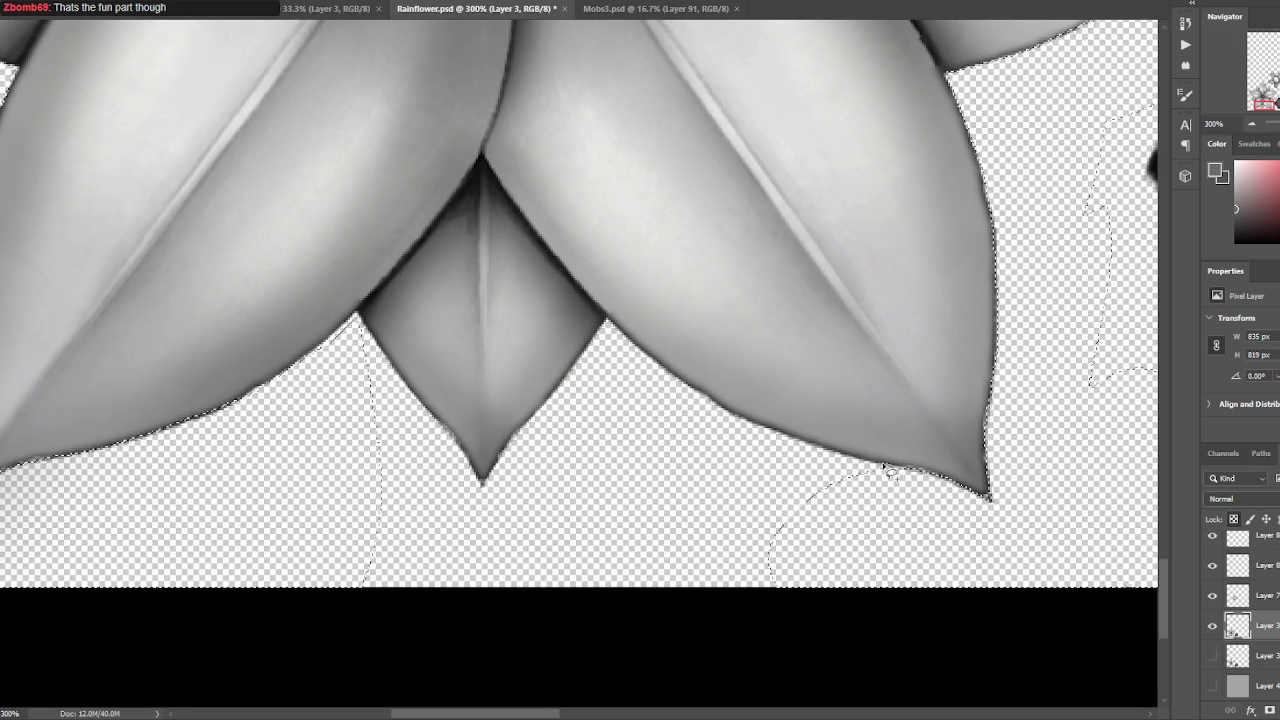
mouse_move(805, 450)
mouse_down()
mouse_move(706, 700)
mouse_move(894, 466)
mouse_move(908, 520)
mouse_move(876, 562)
mouse_move(846, 548)
mouse_up()
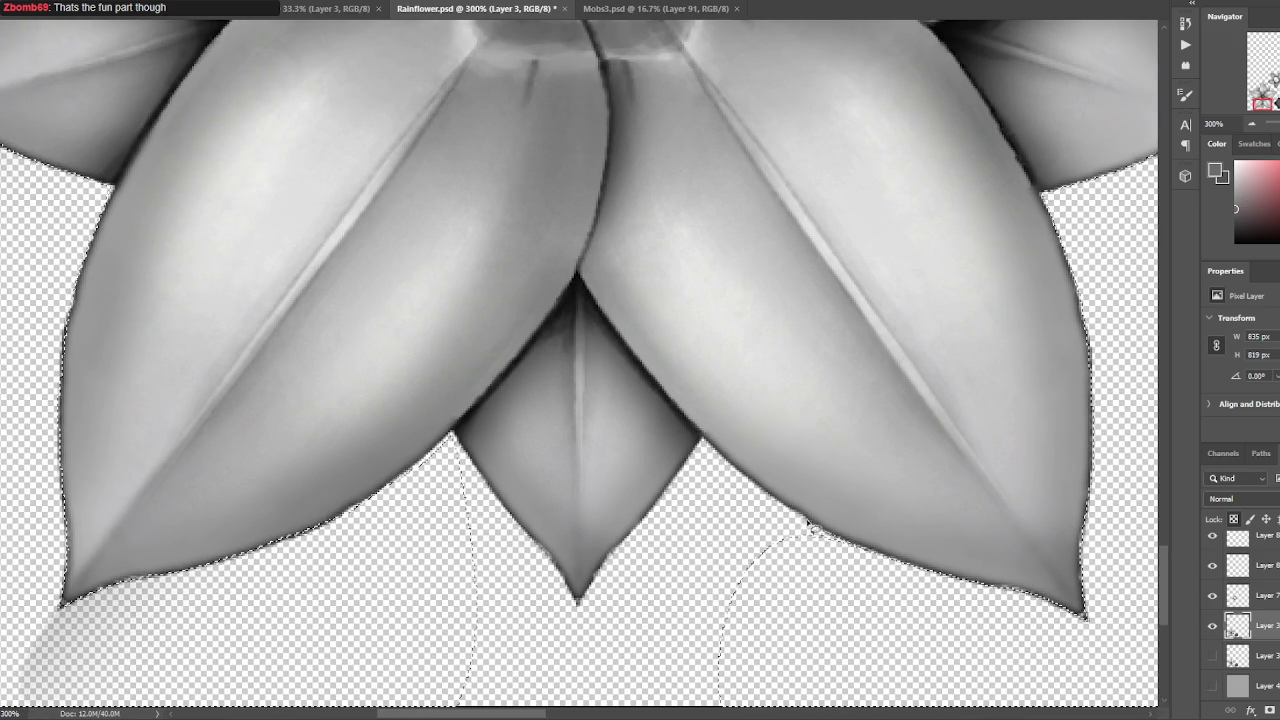
mouse_move(693, 470)
mouse_down()
mouse_move(886, 666)
mouse_move(1006, 306)
mouse_move(975, 170)
mouse_move(940, 212)
mouse_move(982, 172)
mouse_move(950, 205)
mouse_up()
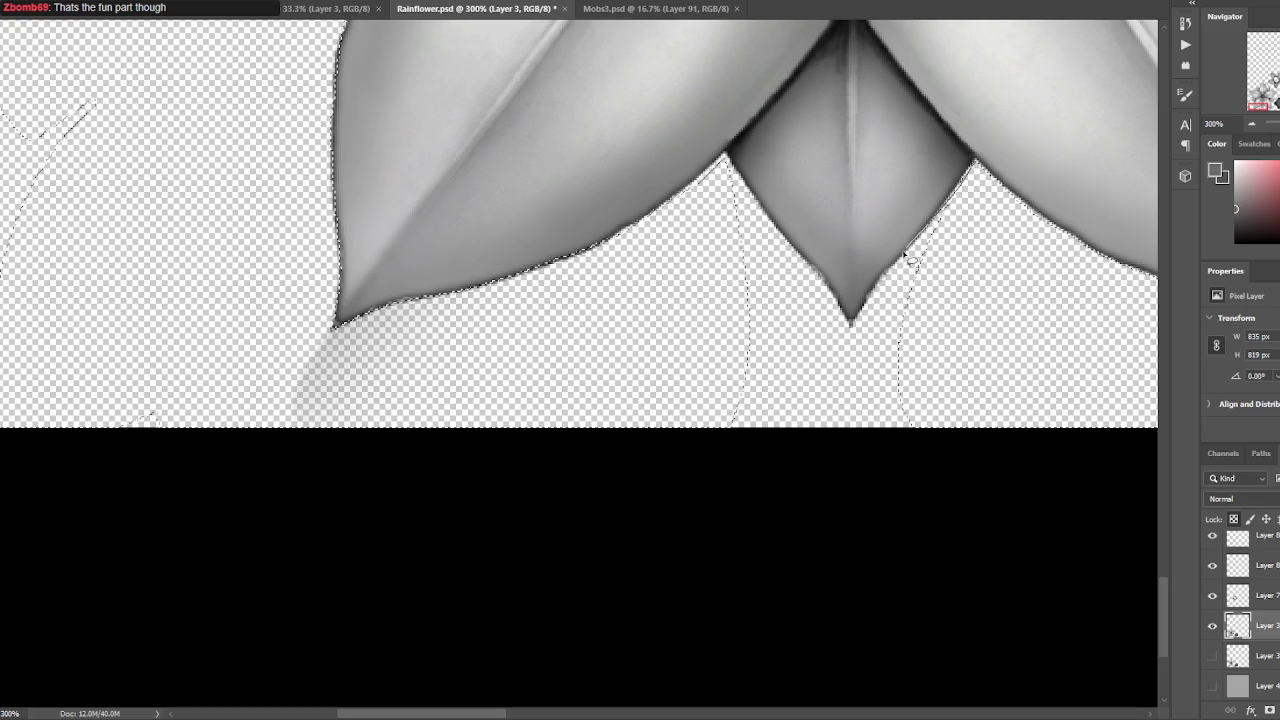
mouse_move(843, 352)
mouse_down()
mouse_move(1000, 337)
mouse_move(843, 303)
mouse_up()
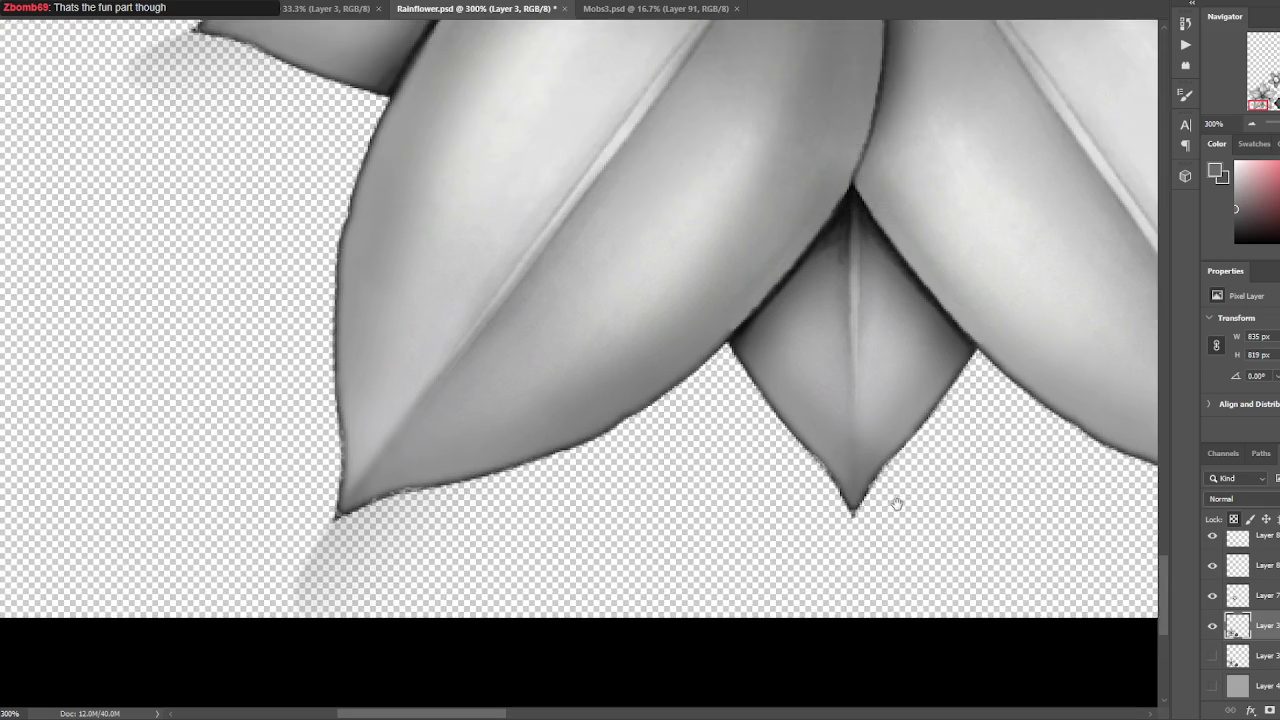
scroll(794, 591, up, 2)
mouse_move(730, 355)
mouse_down()
mouse_move(743, 529)
mouse_move(851, 529)
mouse_up()
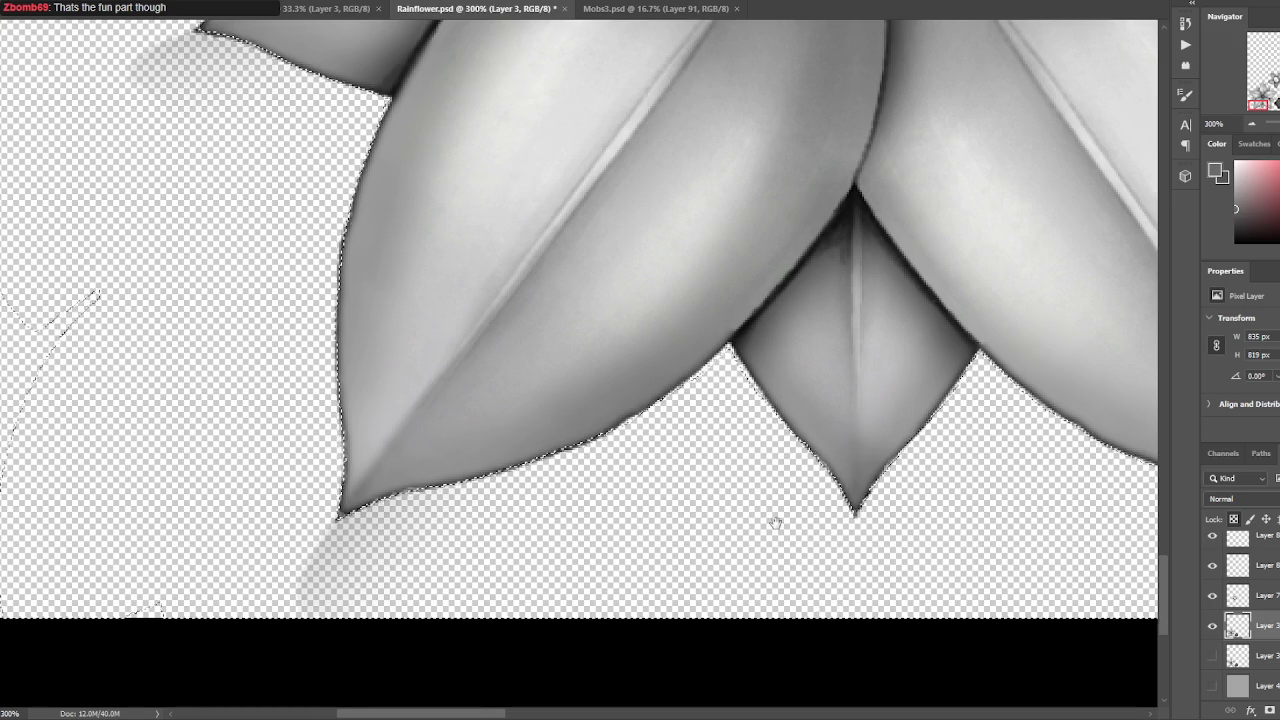
scroll(1060, 480, down, 1)
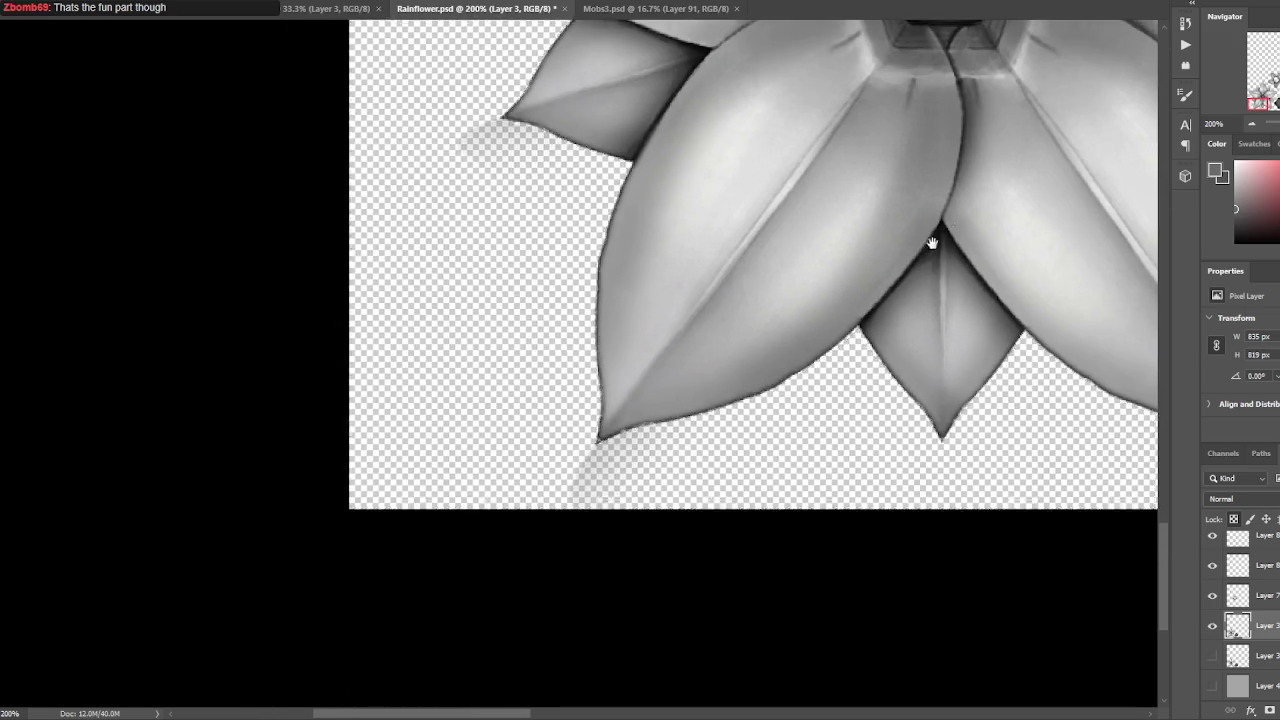
- Draw freehand lasso selections around and above the pentagon
scroll(931, 243, down, 1)
mouse_move(803, 457)
mouse_down()
mouse_move(931, 669)
mouse_move(1030, 420)
mouse_move(826, 365)
mouse_up()
drag(825, 452, 958, 505)
scroll(894, 437, up, 3)
scroll(980, 394, up, 3)
scroll(980, 394, left, 2)
drag(683, 325, 945, 330)
- Reselect around the upper flower and pentagon, delete those pixels, then undo the deletion
key(ctrl+d)
key(ctrl+minus)
key(ctrl+shift+d)
drag(800, 278, 472, 498)
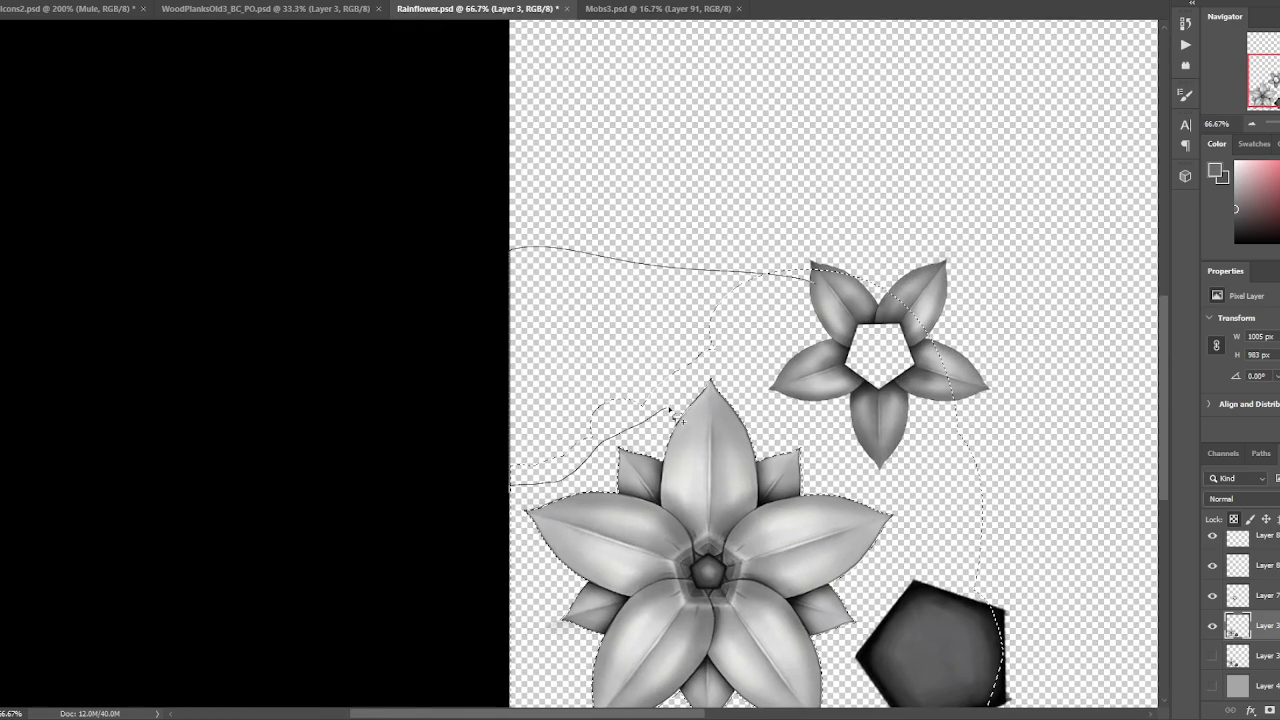
drag(672, 412, 808, 305)
key(Delete)
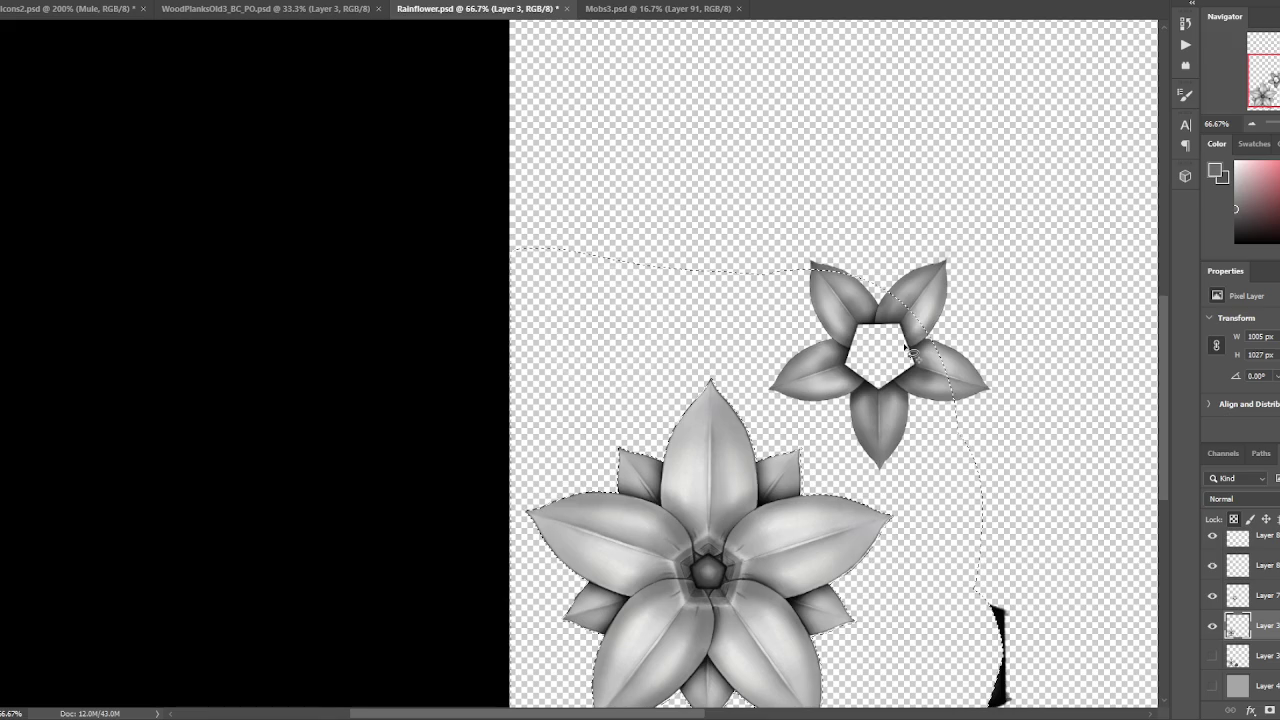
key(ctrl+z)
- Restore the previous selection and trim the pentagon's right side from it
drag(646, 363, 612, 104)
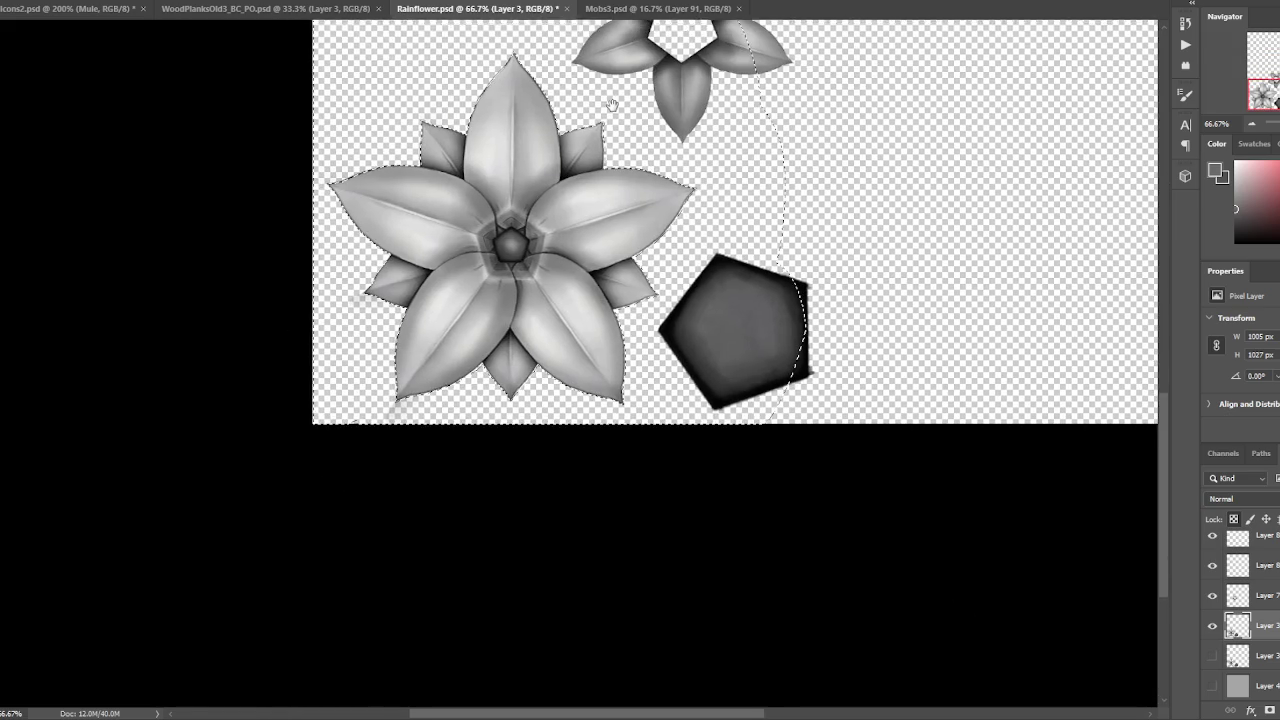
scroll(908, 300, up, 1)
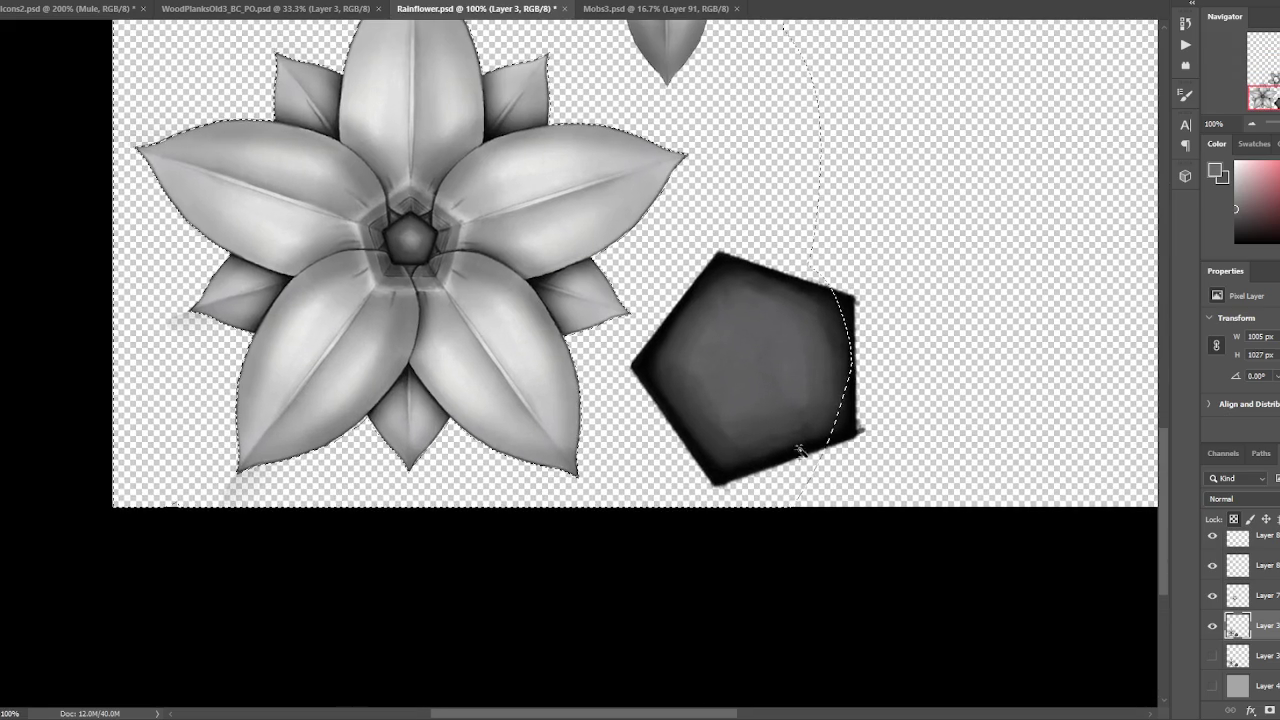
key(ctrl+d)
key(ctrl+shift+d)
drag(651, 369, 683, 468)
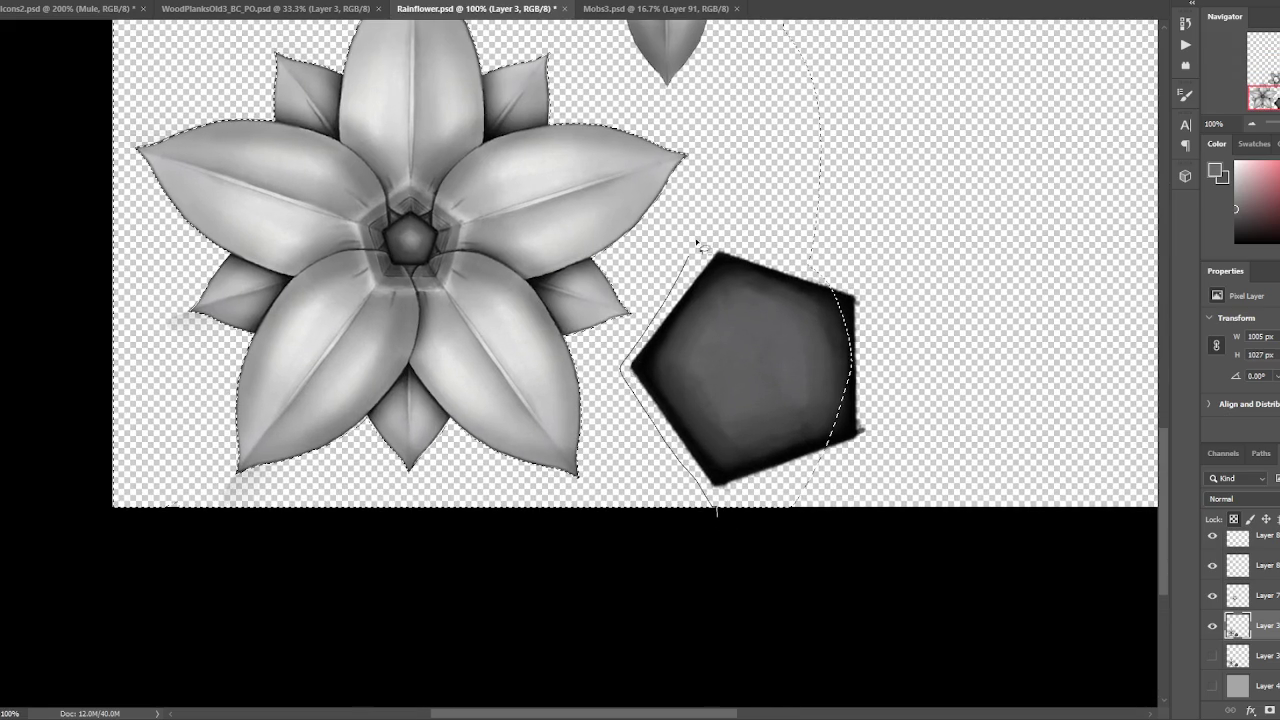
drag(695, 238, 863, 491)
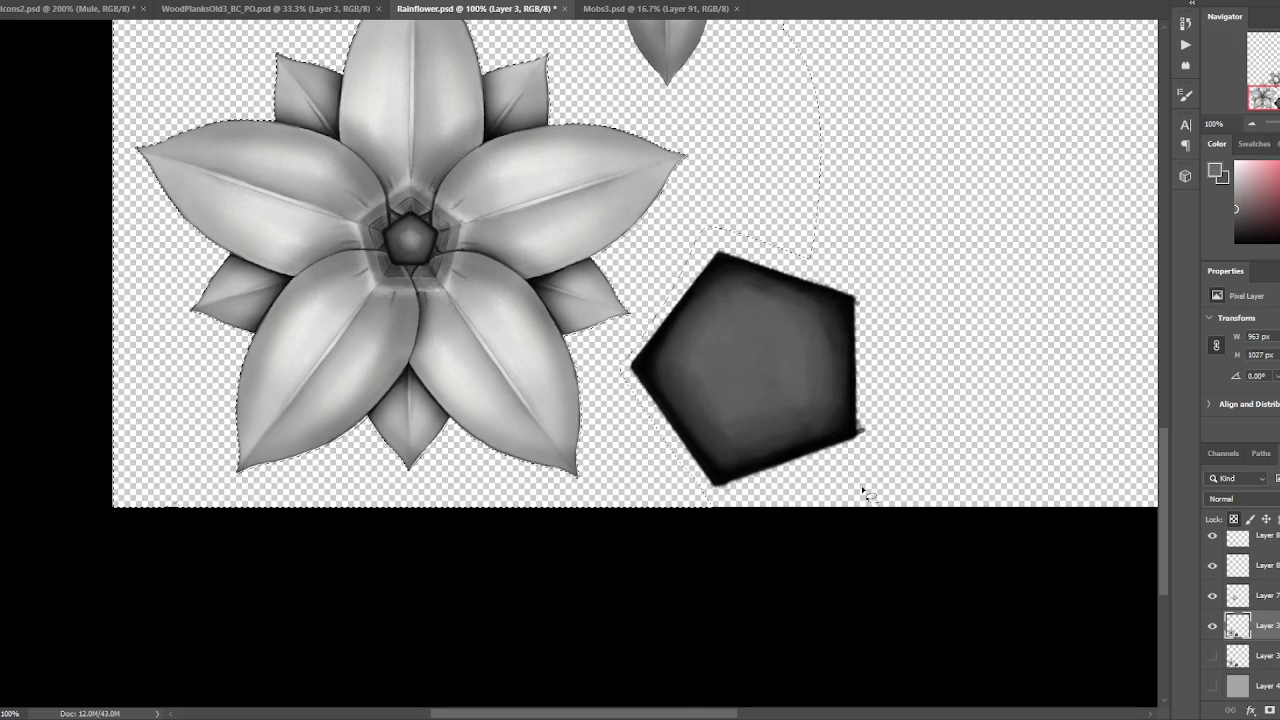
- Feather the selection edges with Shift+F6, triggering the no-pixels-50%-selected warning
key(ctrl+minus)
drag(571, 206, 615, 377)
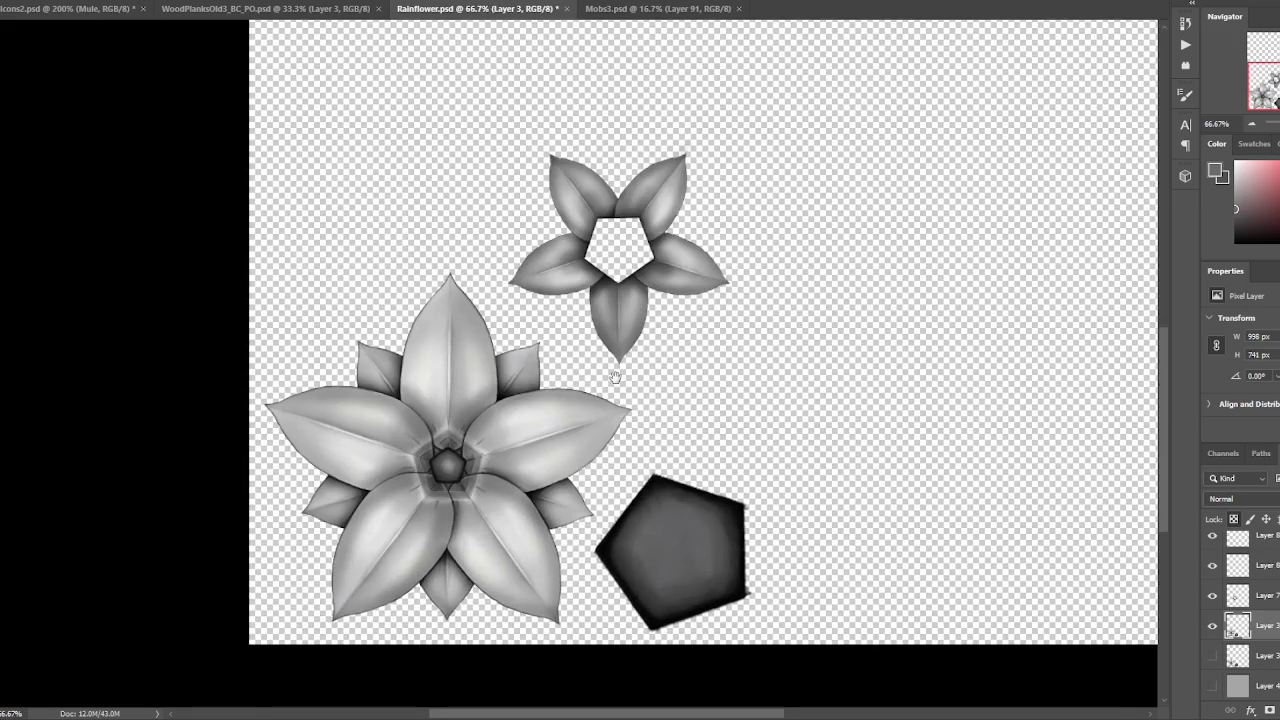
key(ctrl+plus)
key(shift+F6)
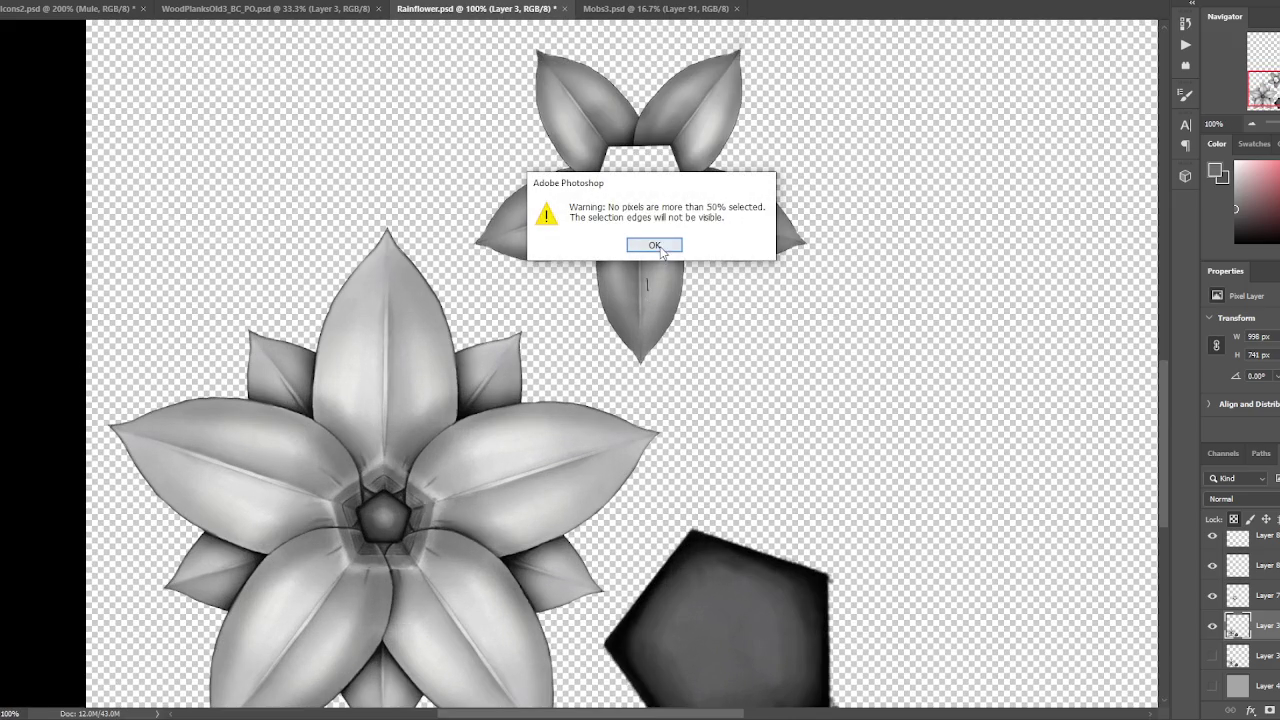
- Dismiss the selection warning, save Rainflower.psd, and set the view to 66.7%
click(655, 246)
key(ctrl+s)
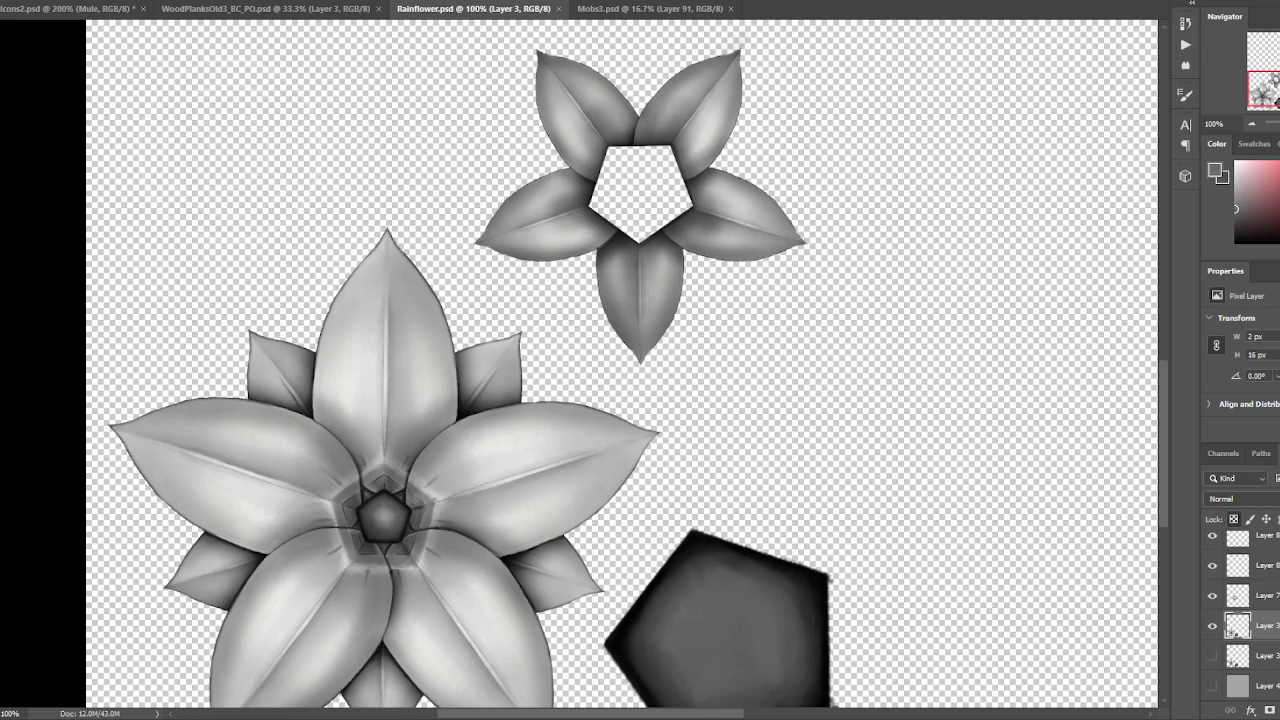
scroll(787, 272, down, 2)
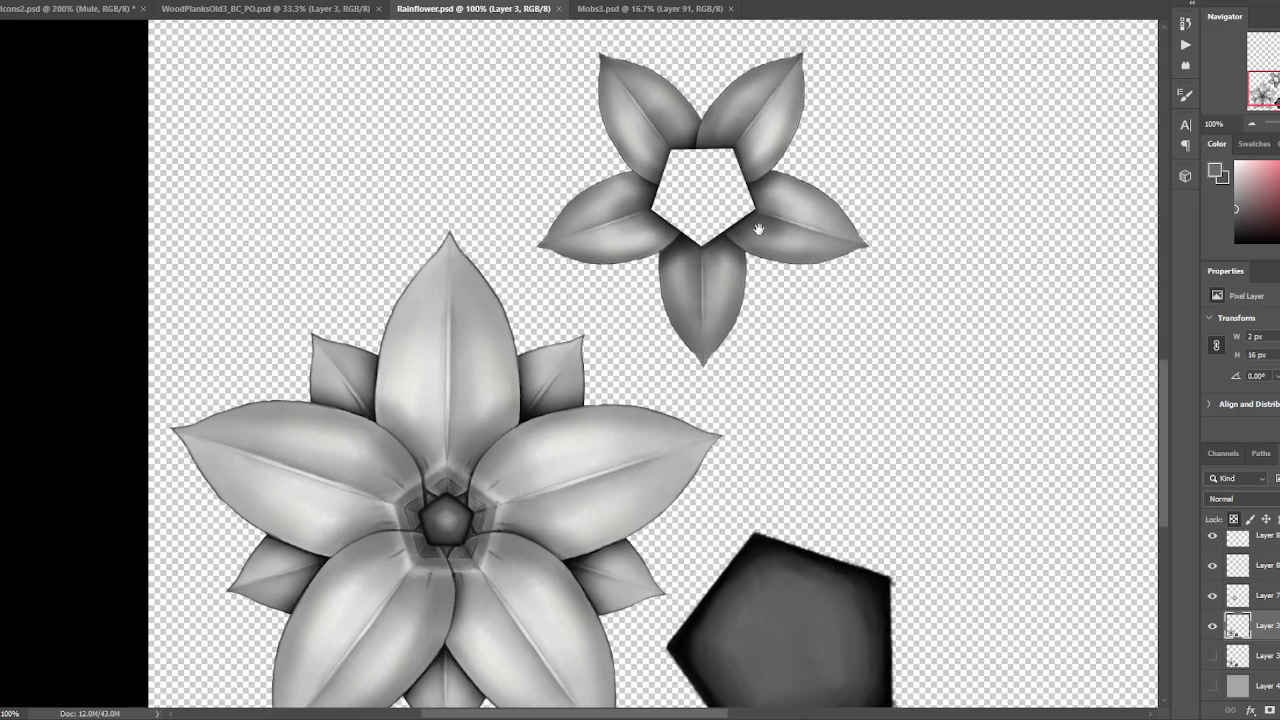
scroll(737, 110, down, 2)
key(ctrl+plus)
key(ctrl+plus)
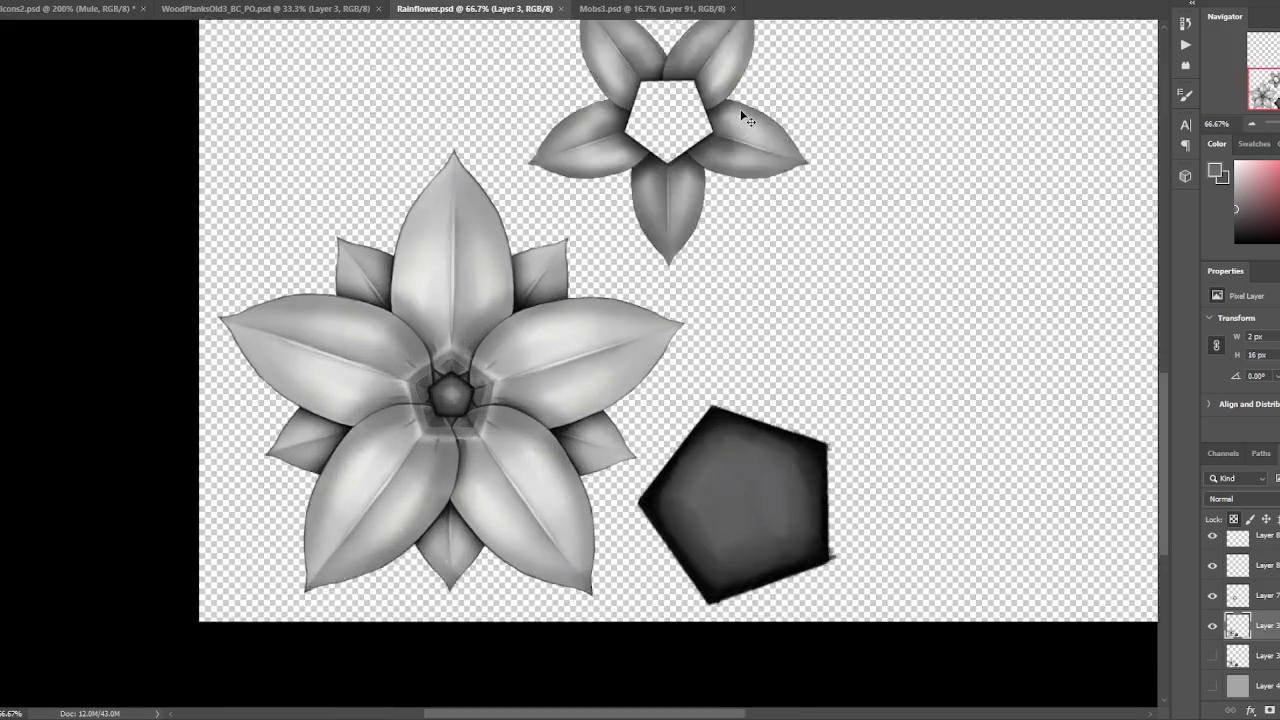
key(ctrl+minus)
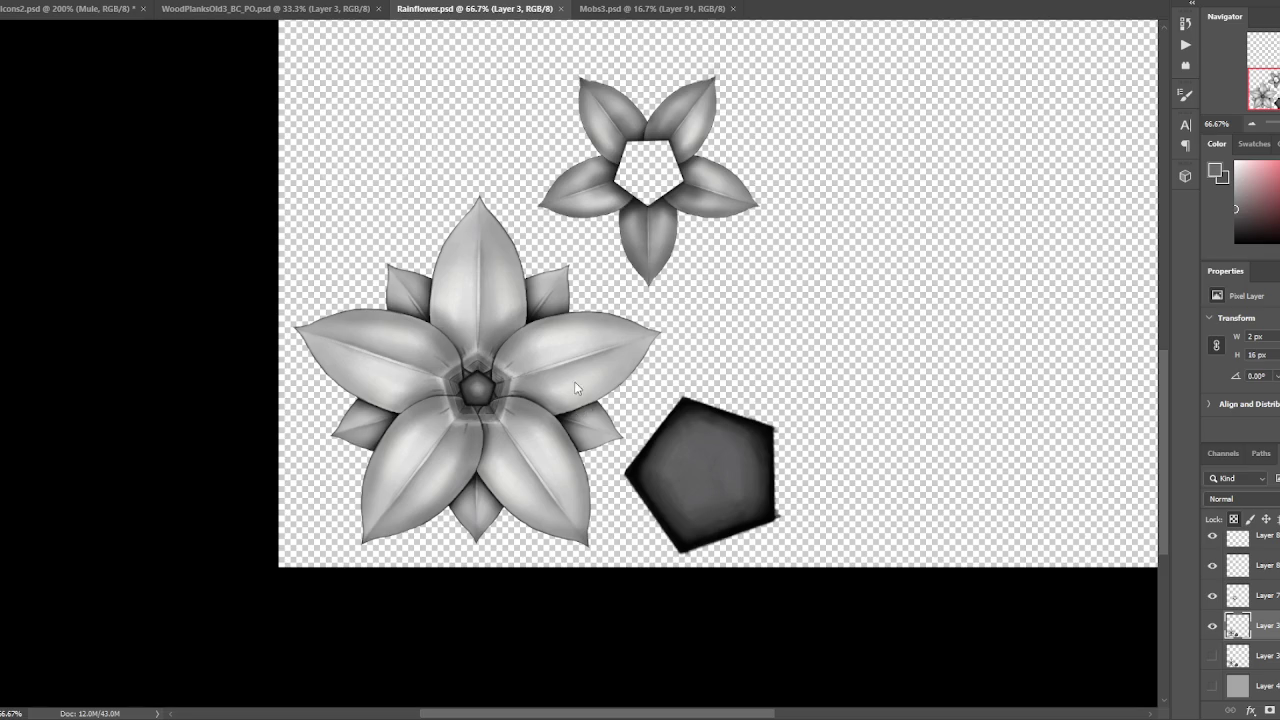
- Sample black from the petal outline, compare Layer 3's visibility, and hide Layer 7
scroll(594, 420, up, 5)
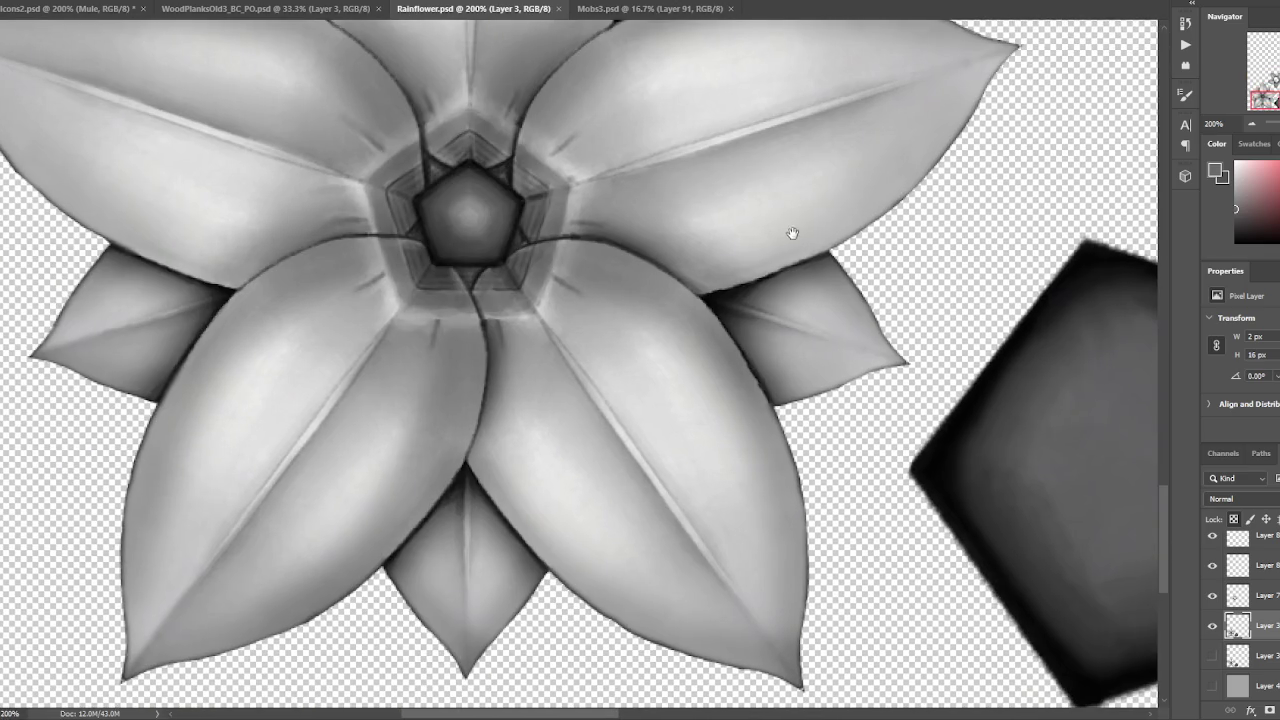
alt+click(708, 299)
click(1212, 625)
click(1212, 625)
click(1212, 625)
click(1212, 625)
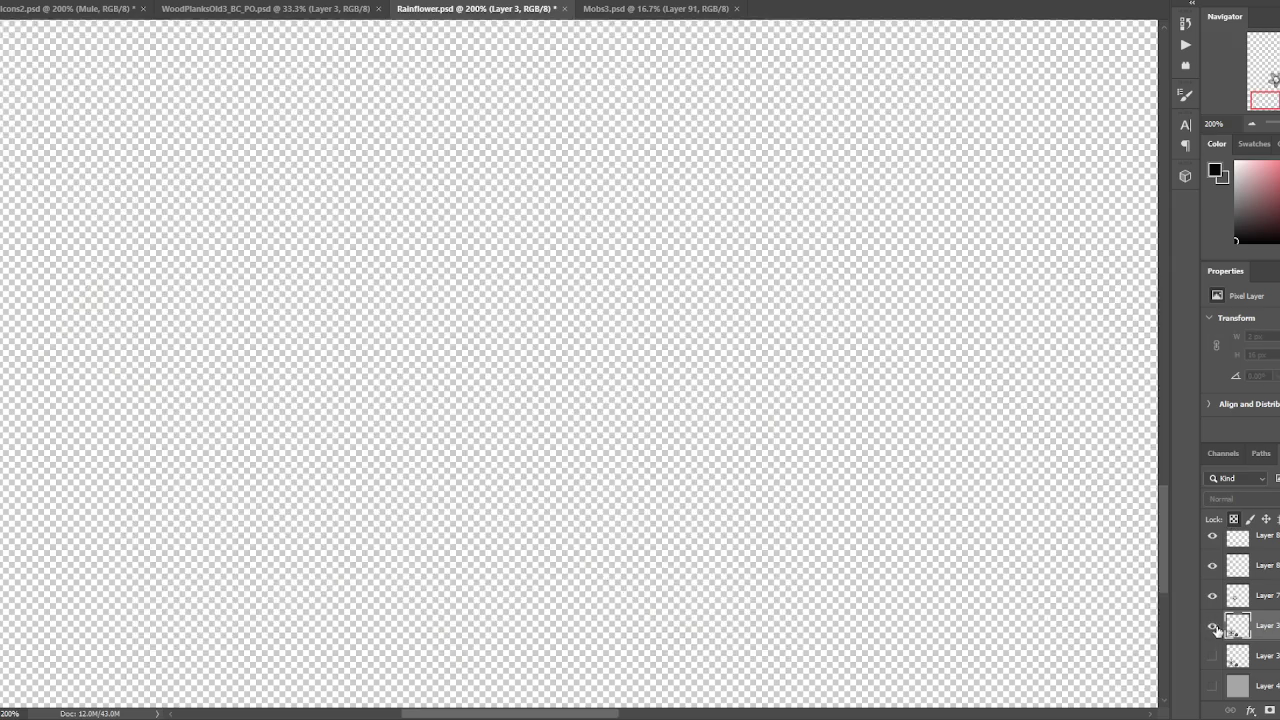
click(1213, 597)
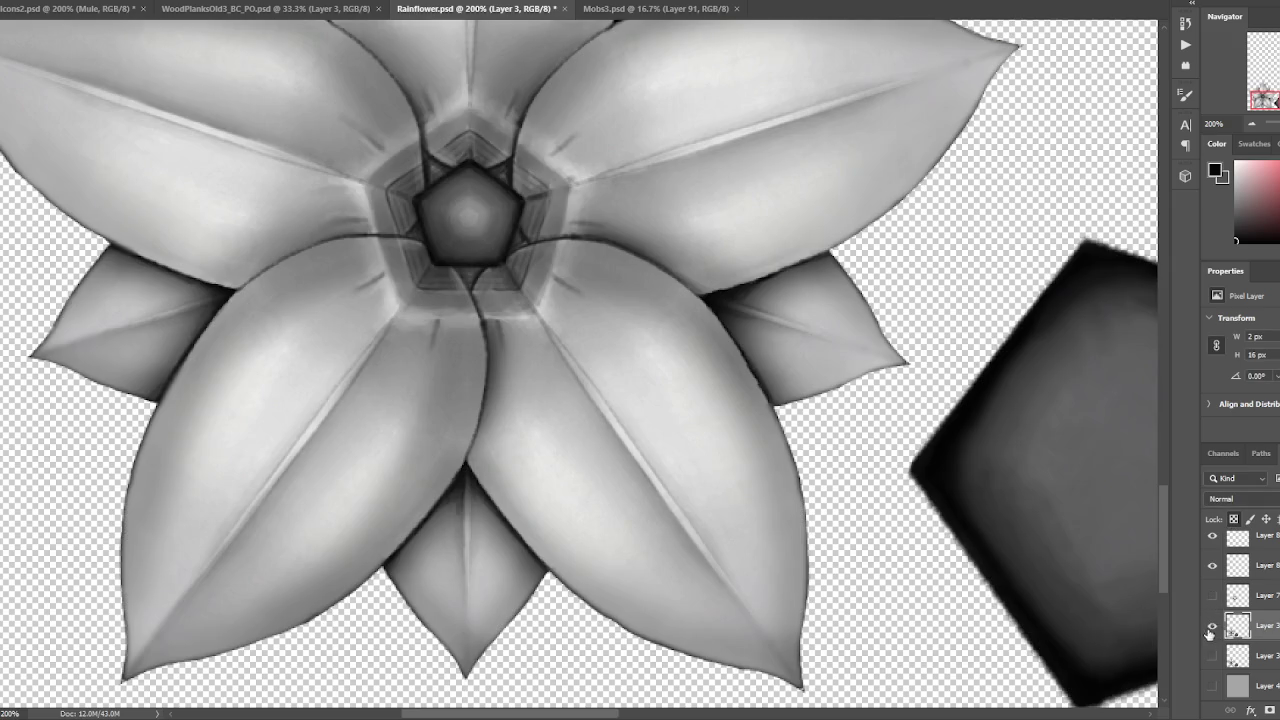
- Make Layer 7 visible again and save Rainflower.psd
key(ctrl+minus)
click(1212, 597)
click(1212, 597)
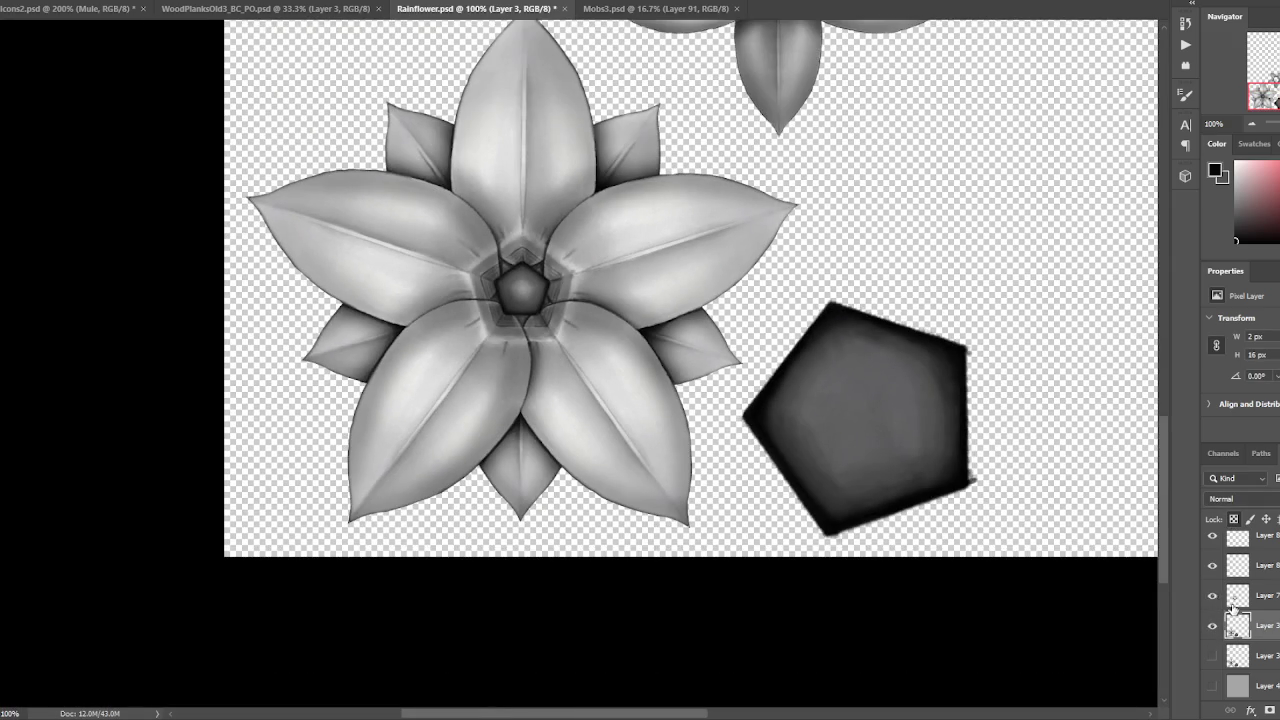
key(ctrl+plus)
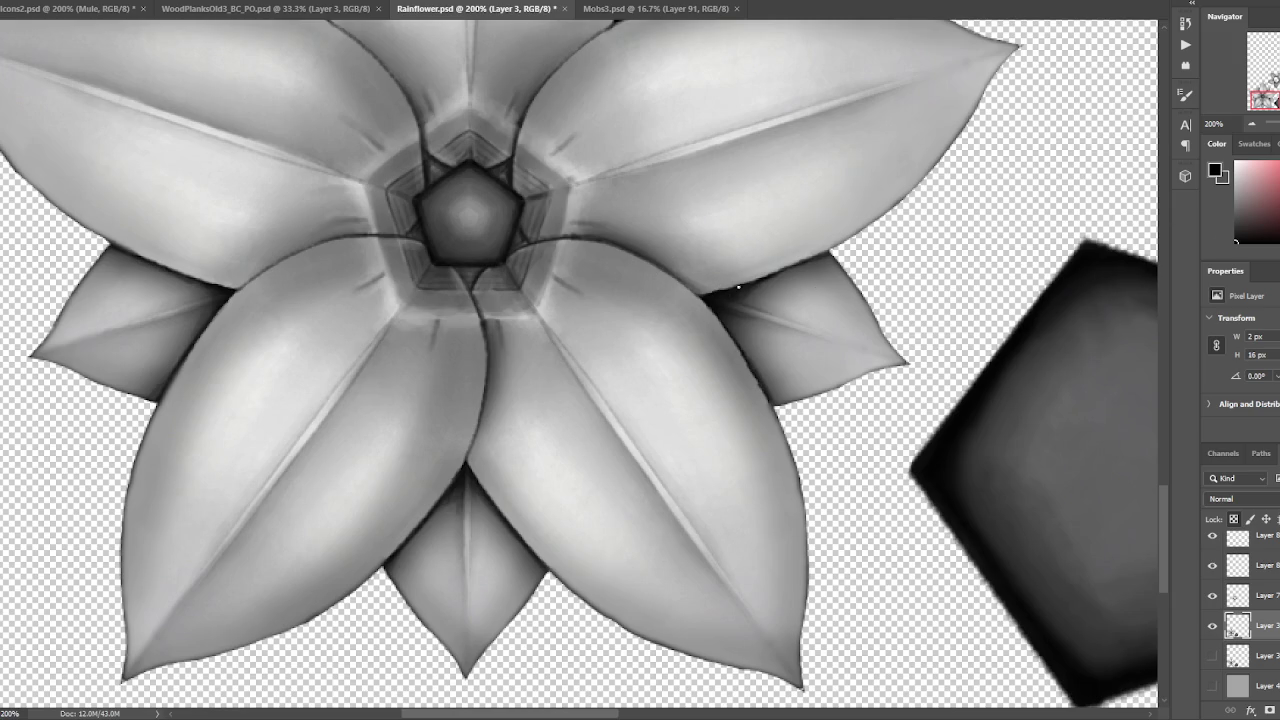
scroll(651, 389, left, 2)
scroll(703, 334, up, 3)
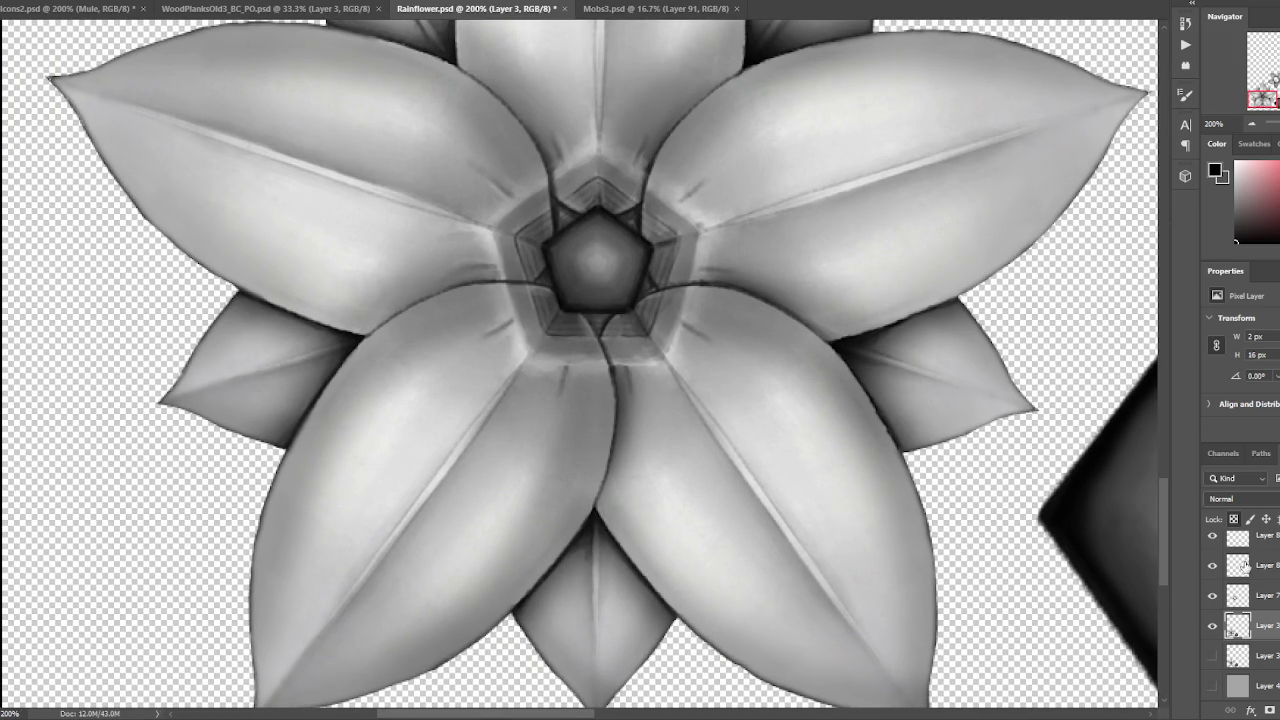
key(ctrl+s)
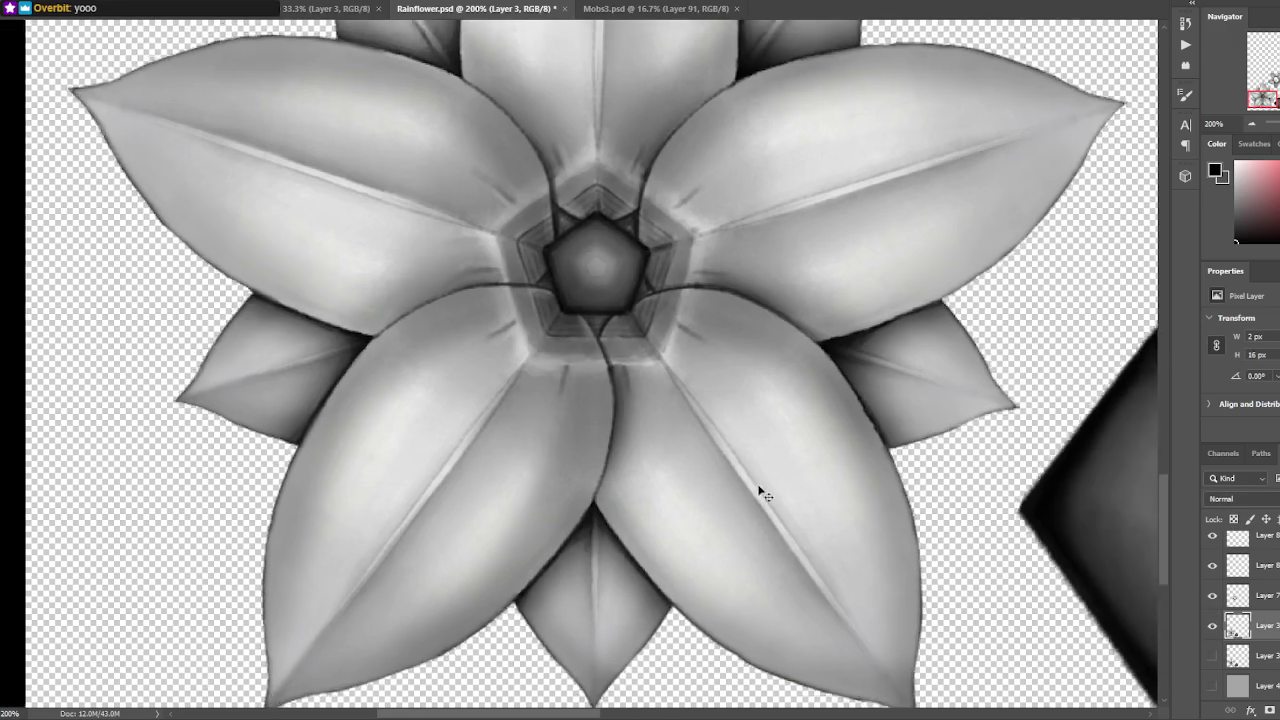
- Toggle the flower-and-pentagon layer off and on, then paint a dark test stroke on the lower-right petal
key(ctrl+minus)
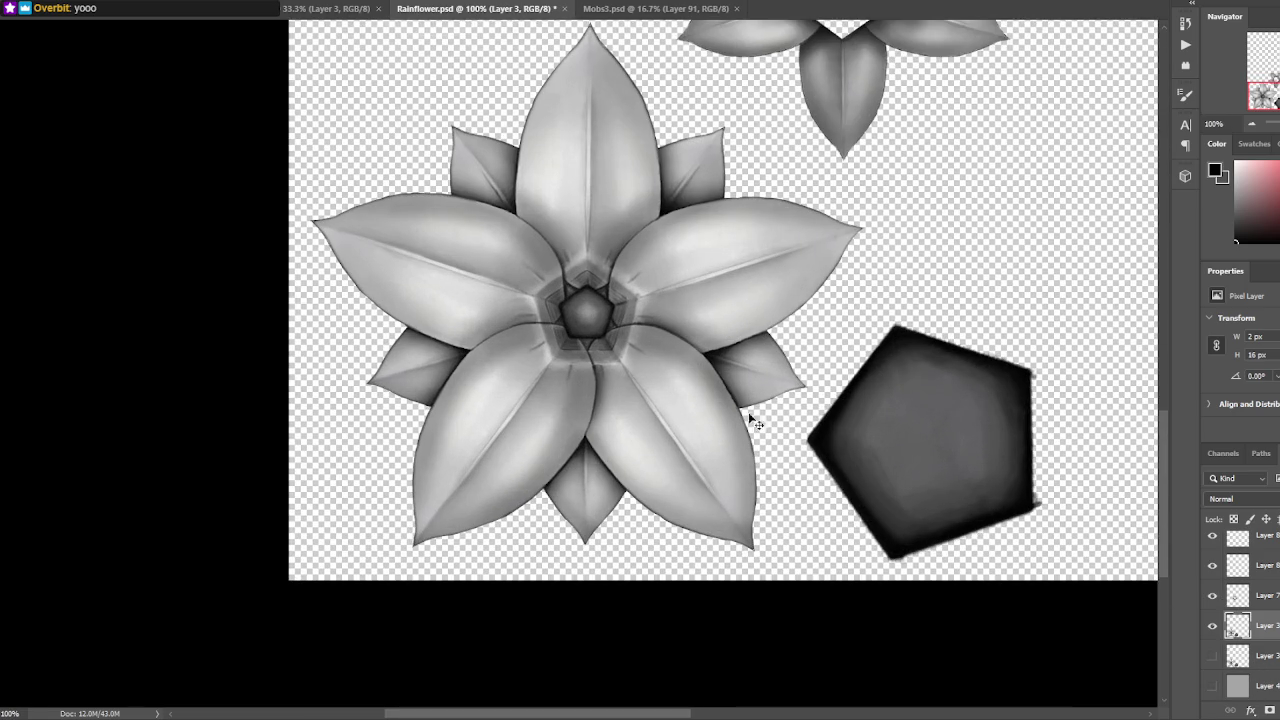
scroll(1240, 600, up, 1)
scroll(1238, 580, up, 2)
scroll(1240, 620, down, 1)
click(1213, 657)
click(1213, 657)
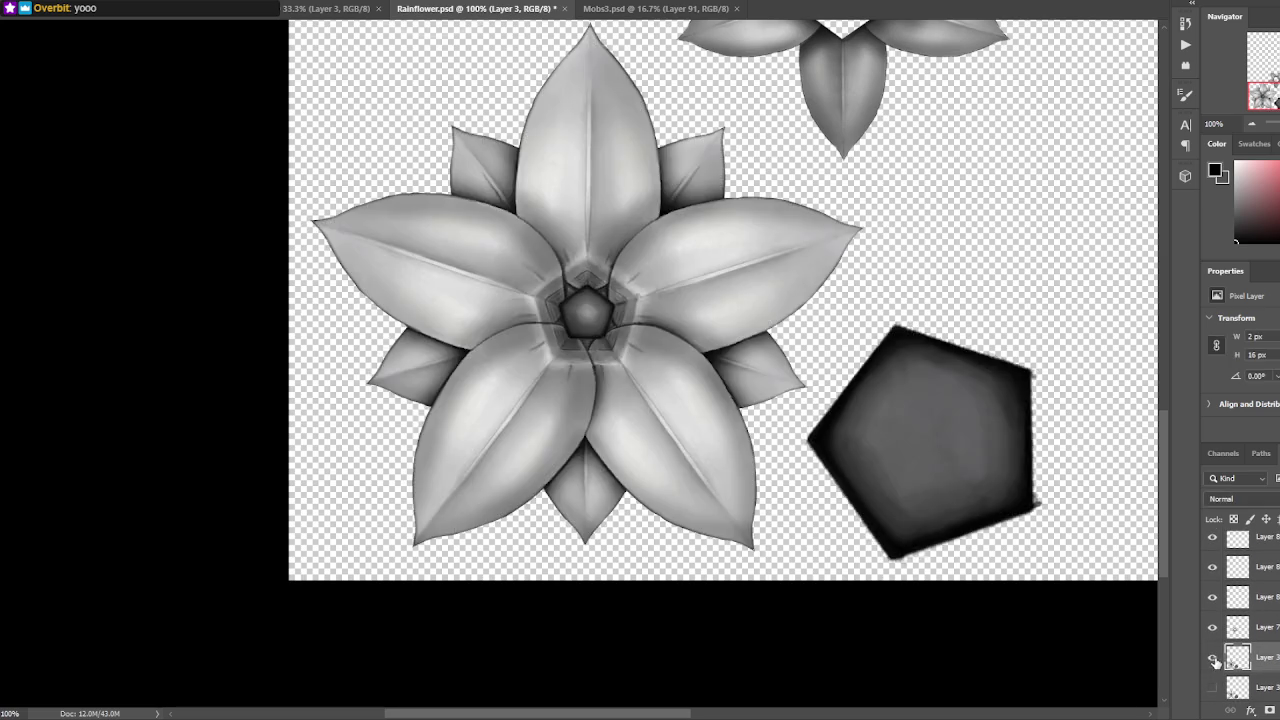
click(1213, 657)
mouse_move(682, 345)
mouse_down()
mouse_move(686, 430)
mouse_move(716, 478)
mouse_up()
- Undo the stray stroke, then paint the petal edge line in black up to the pentagon
key(ctrl+z)
scroll(688, 430, up, 2)
scroll(720, 360, up, 2)
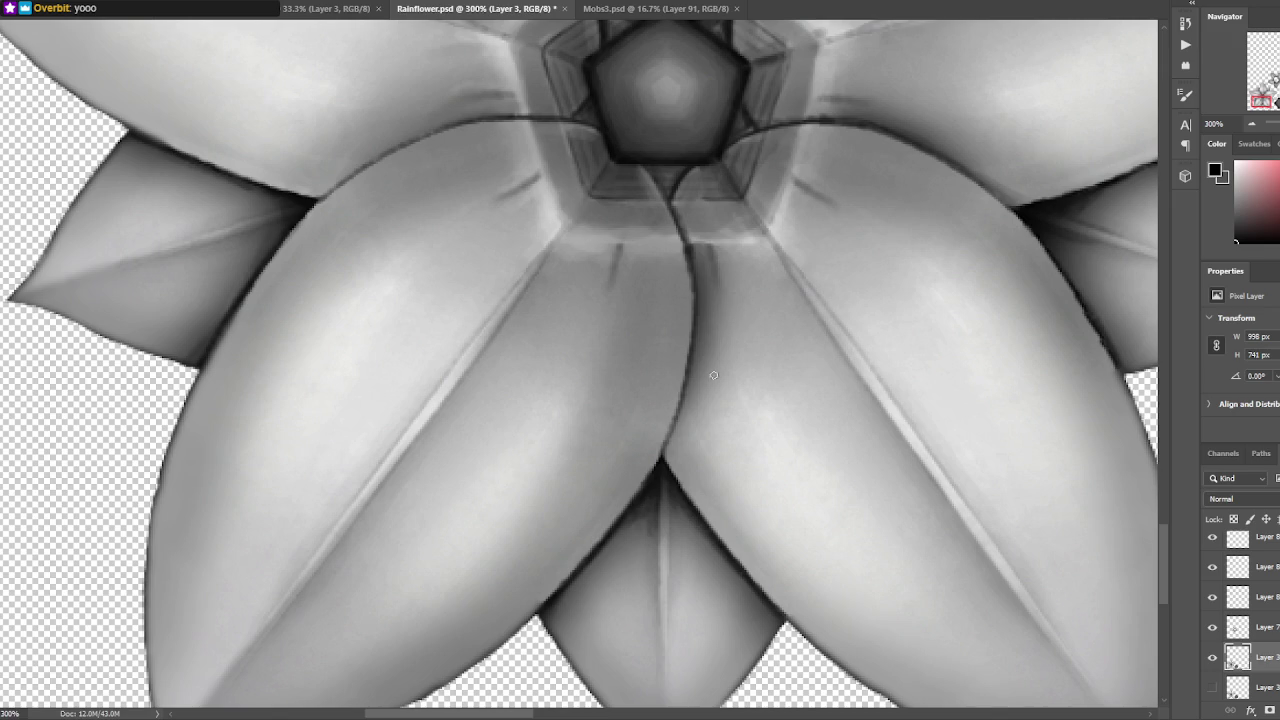
alt+click(665, 430)
drag(688, 355, 663, 455)
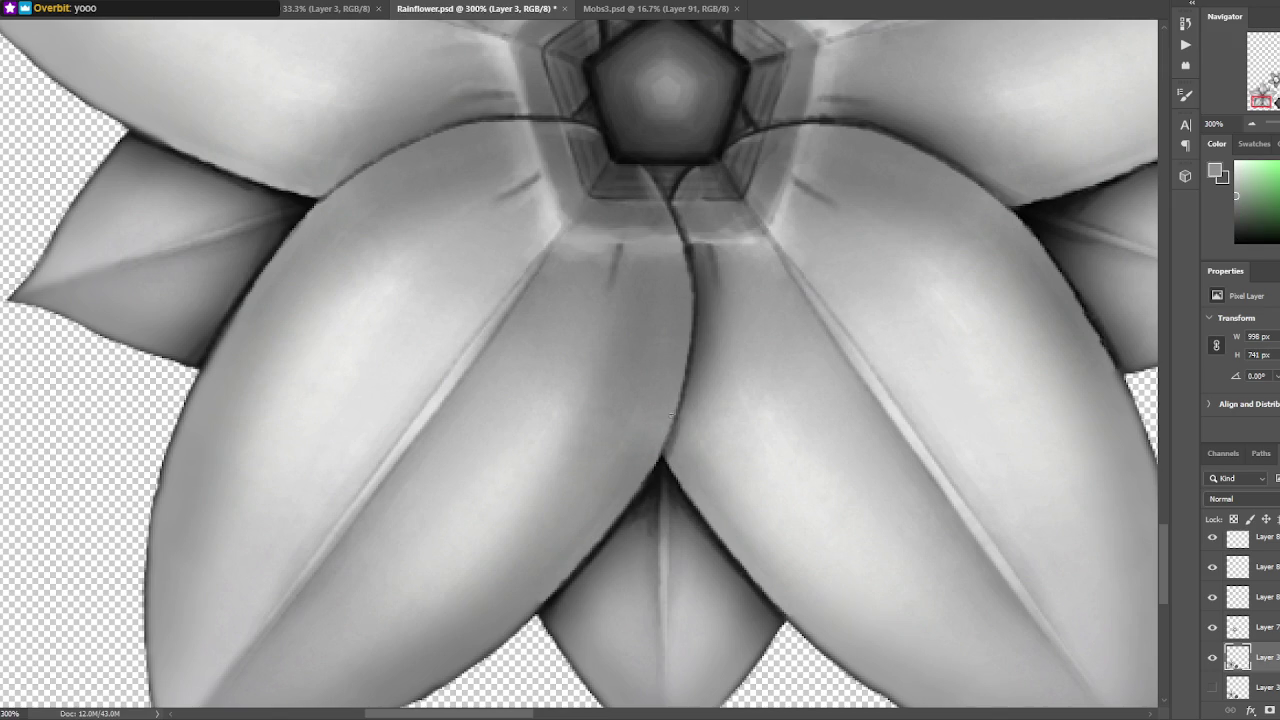
key(d)
drag(683, 408, 695, 368)
scroll(690, 370, up, 3)
drag(683, 322, 684, 285)
- Sample colours near the flower centre and draw a short dark line below the pentagon
scroll(670, 280, up, 1)
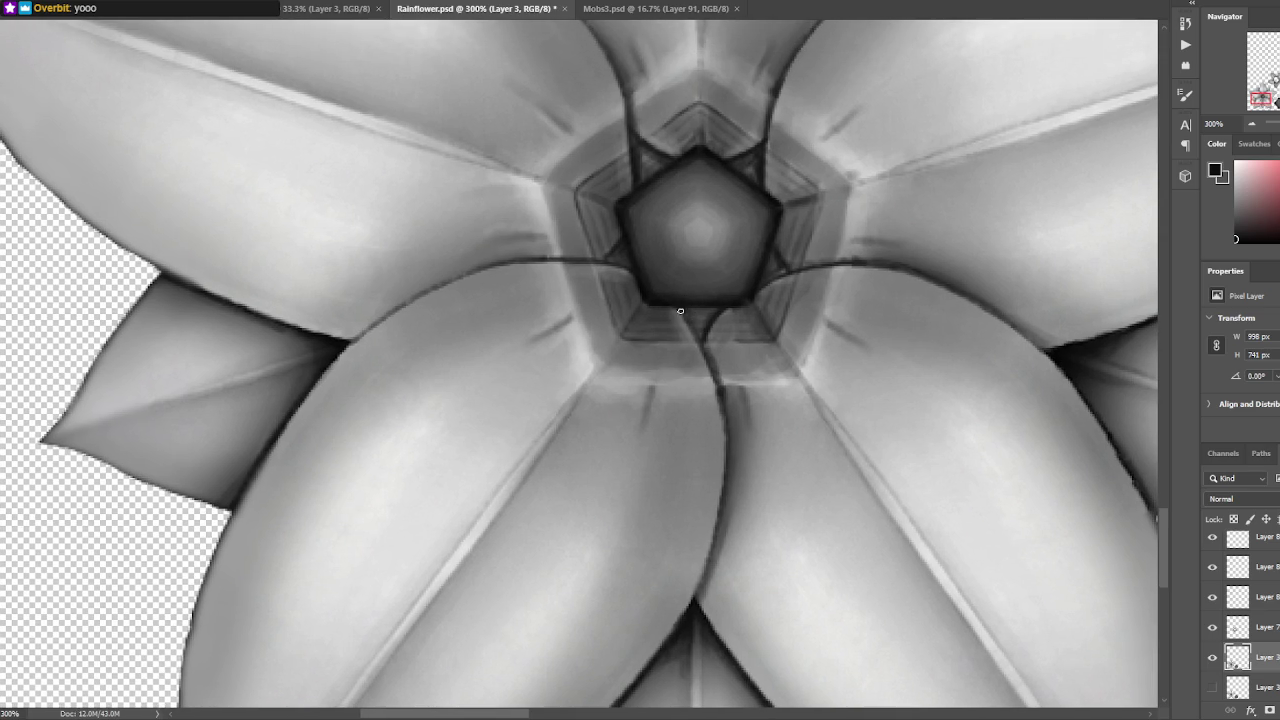
alt+click(666, 339)
alt+click(595, 284)
alt+click(603, 314)
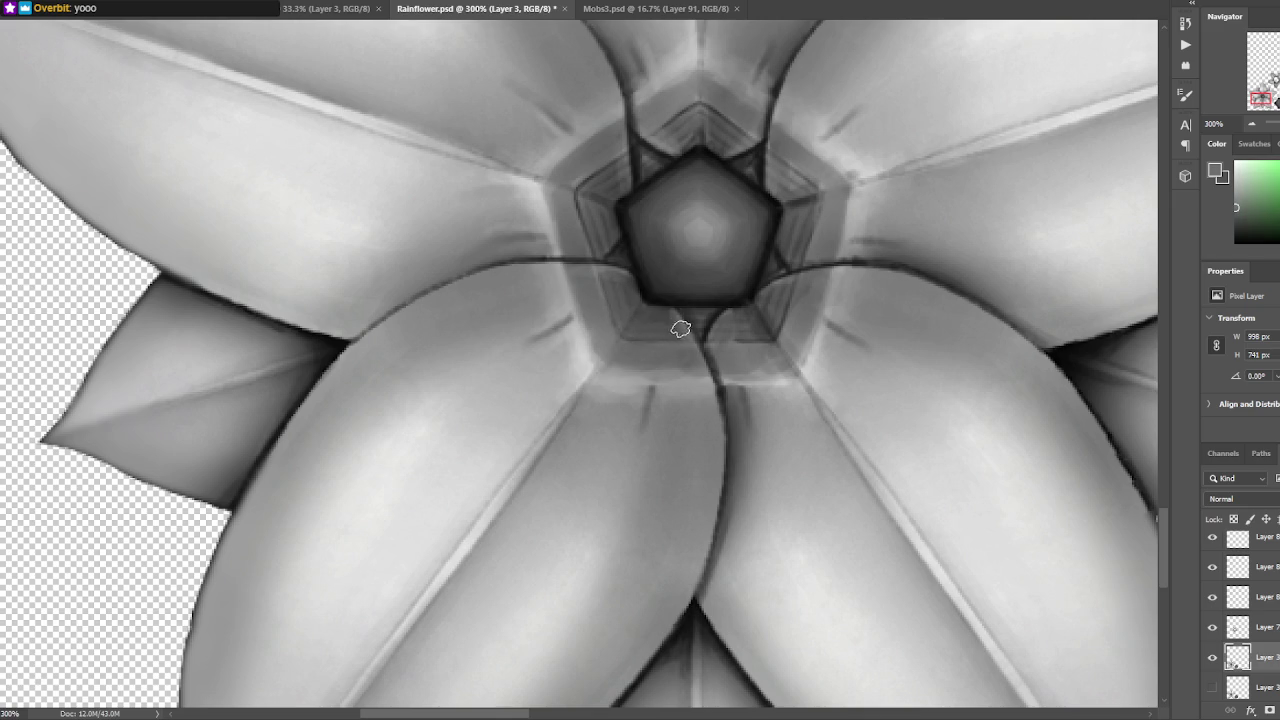
alt+click(652, 316)
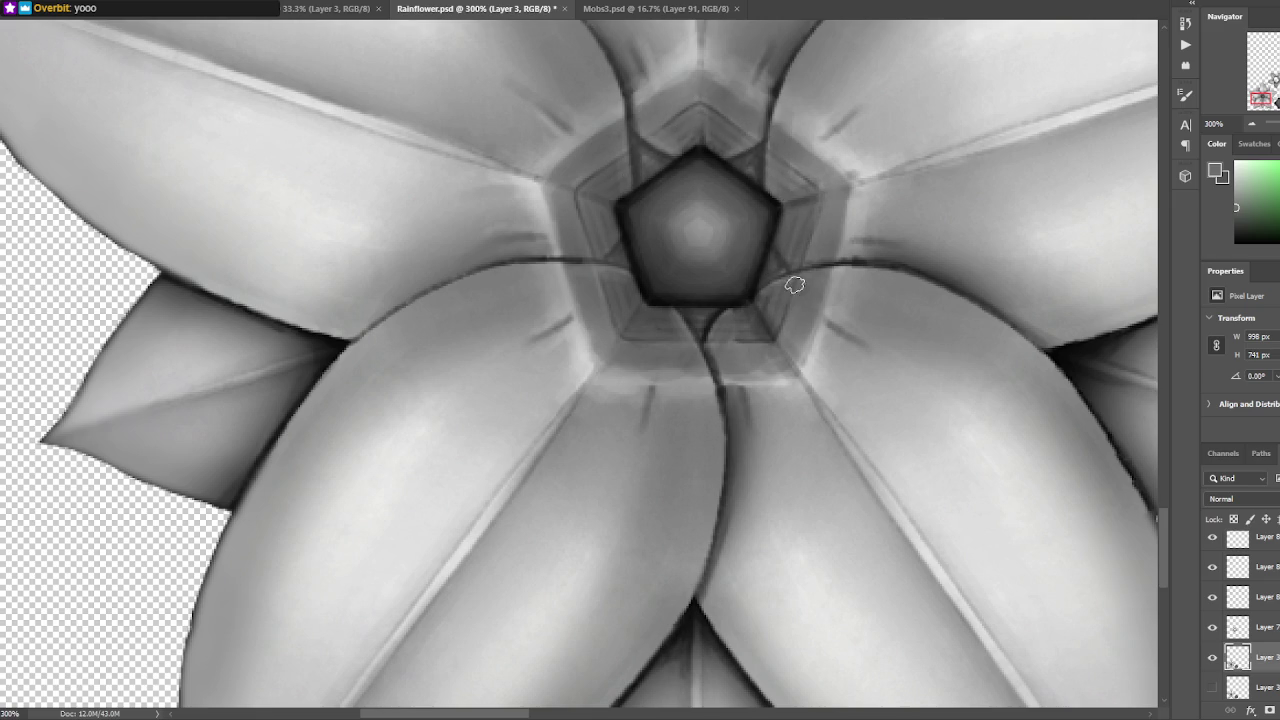
drag(698, 327, 722, 316)
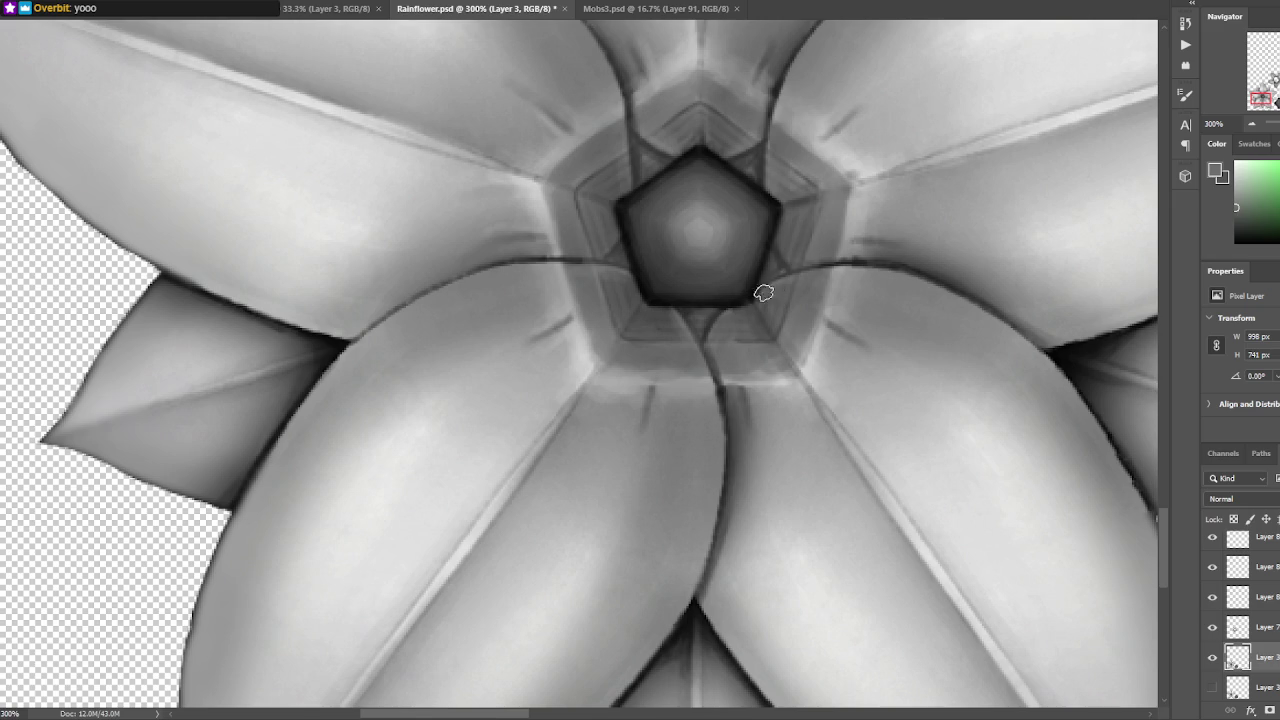
- Darken the pentagon's top edge and the crease from the petal edge, then save Rainflower.psd
alt+click(740, 294)
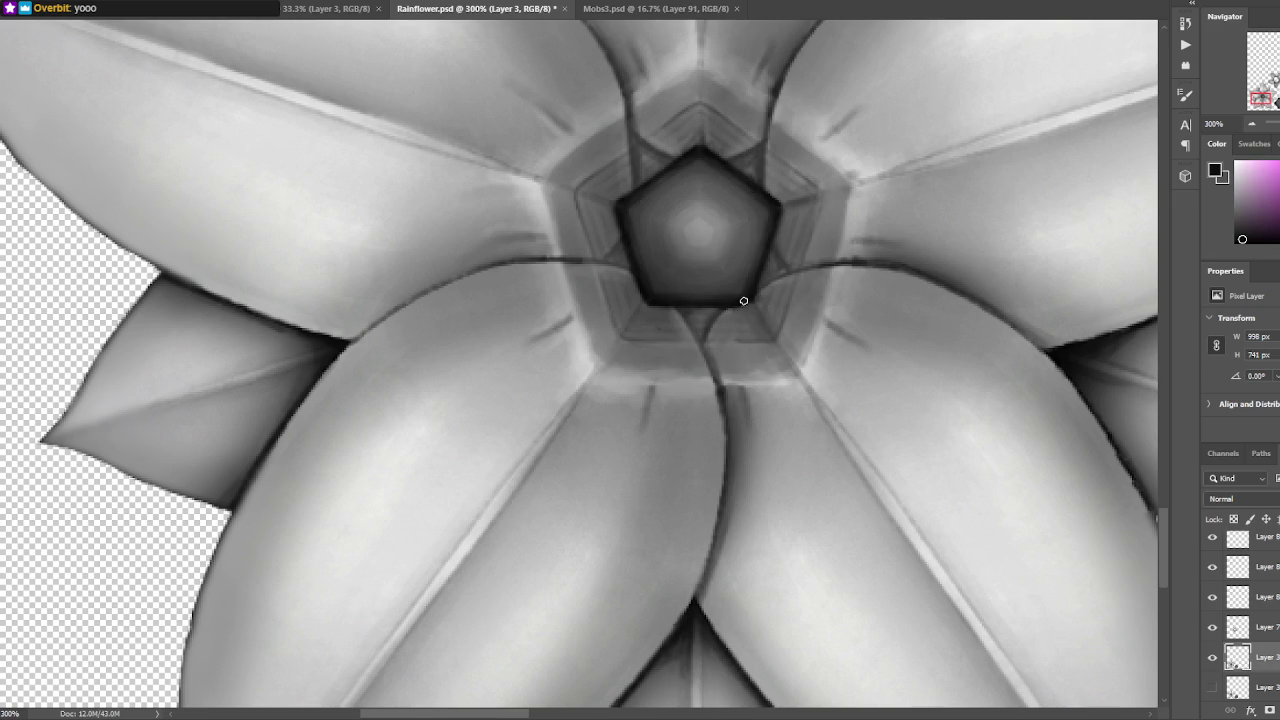
mouse_move(748, 300)
mouse_down()
mouse_move(804, 297)
mouse_move(756, 412)
mouse_up()
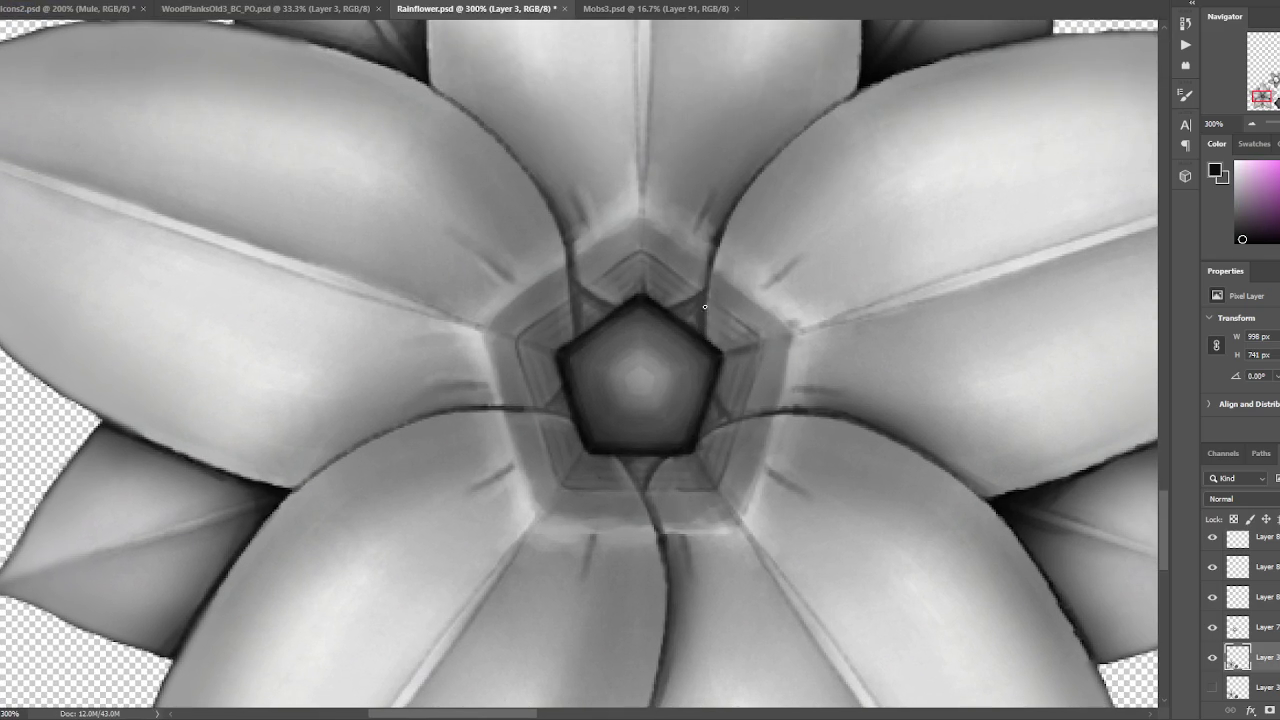
alt+click(670, 306)
drag(664, 306, 700, 294)
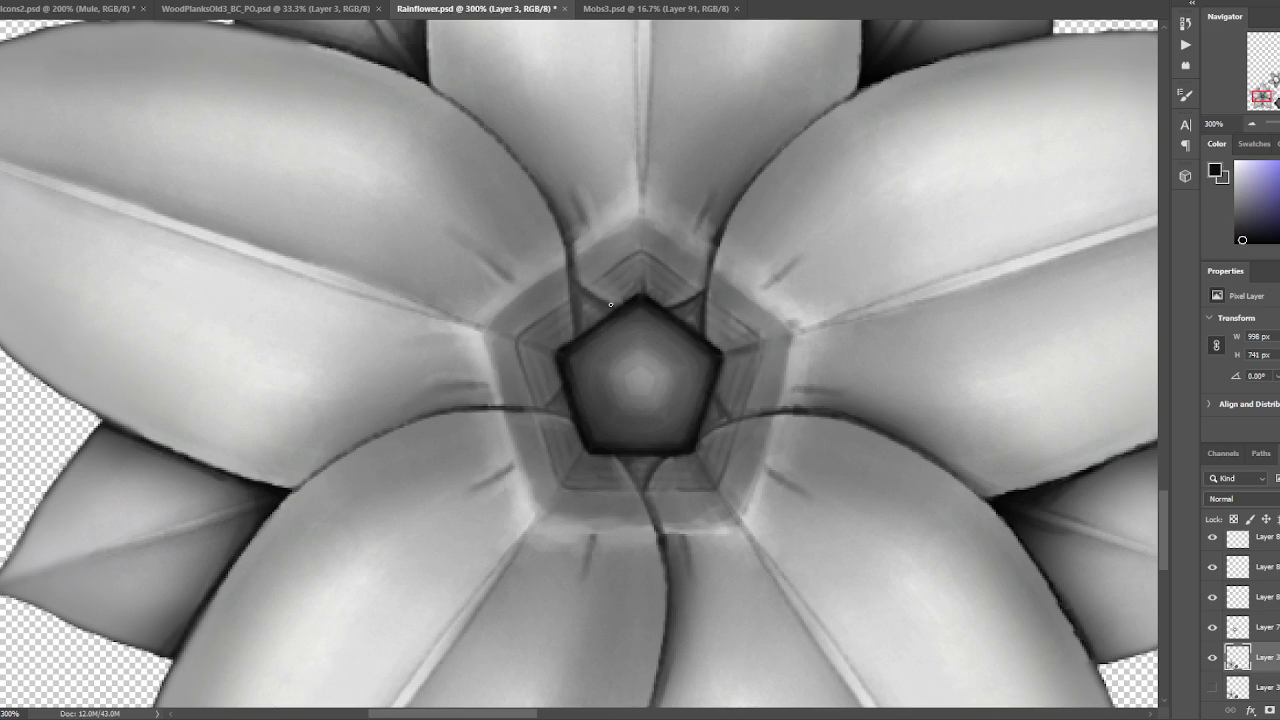
drag(576, 294, 575, 350)
key(ctrl+minus)
key(ctrl+minus)
key(ctrl+s)
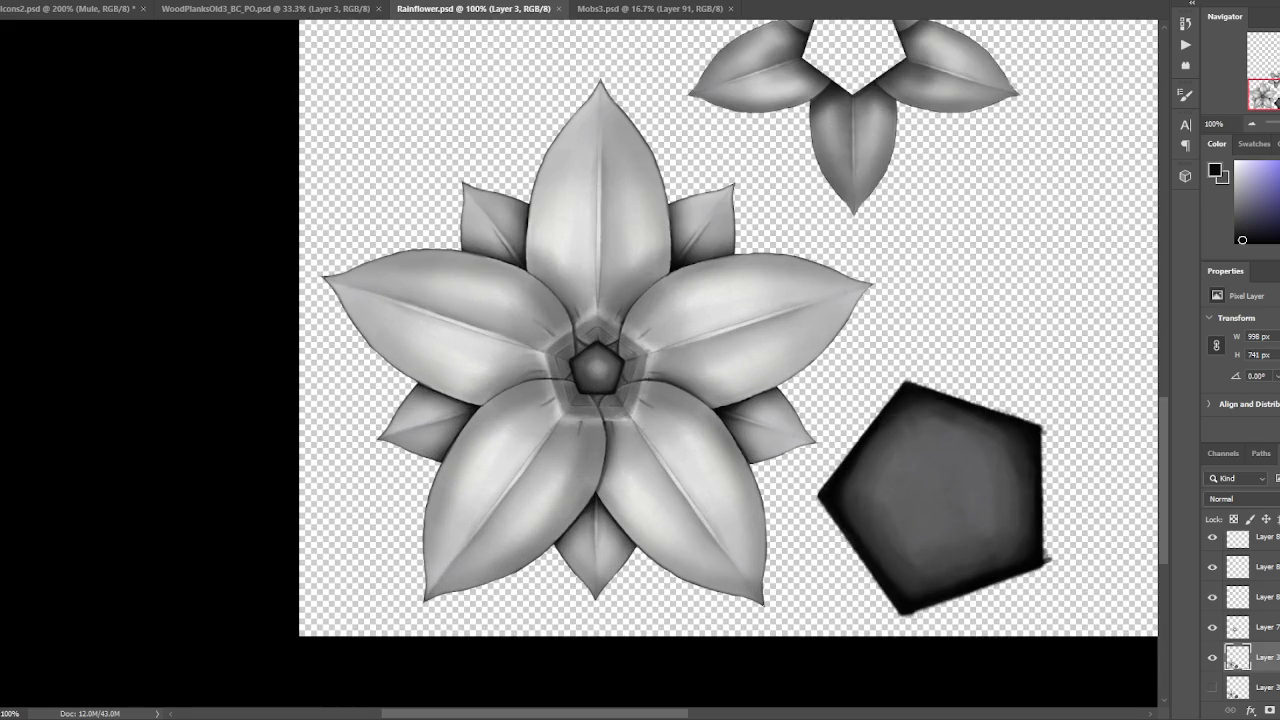
- Sample the dark pentagon-edge colour, save, and darken the upper petal's right edge
alt+click(827, 494)
key(ctrl+plus)
scroll(731, 266, up, 3)
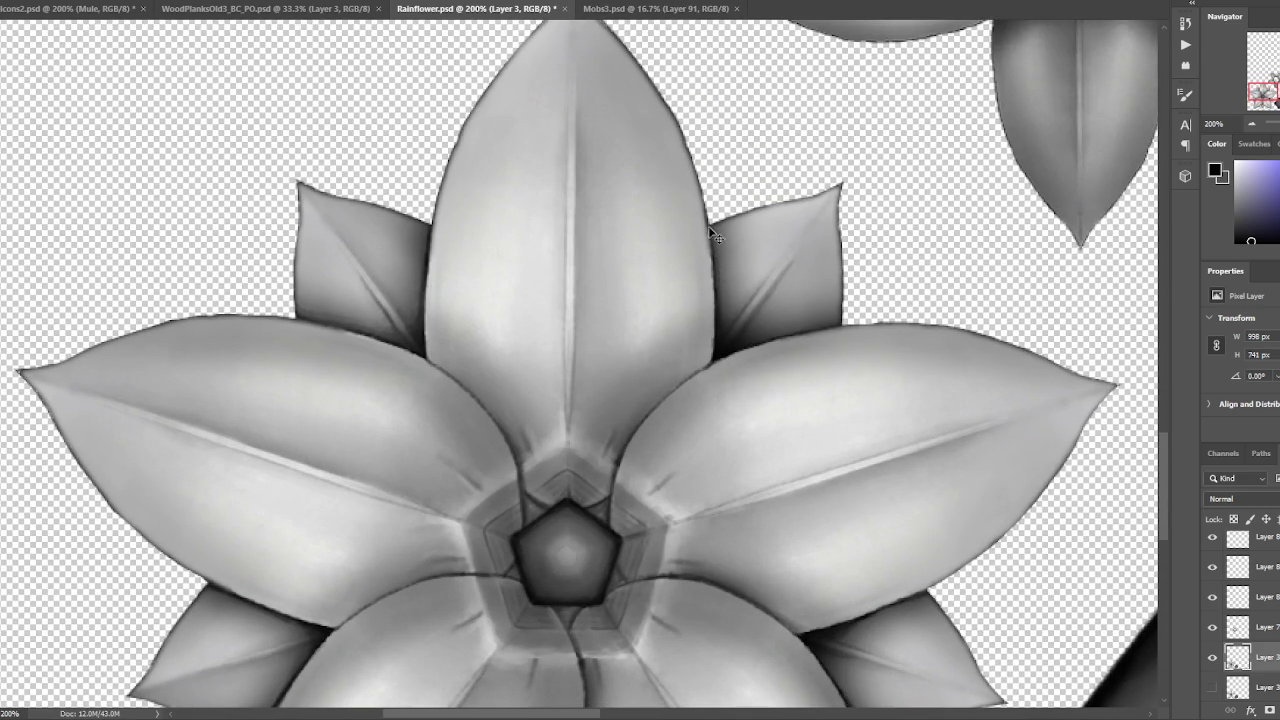
key(ctrl+s)
click(898, 401)
drag(714, 270, 714, 279)
- Sample the petal greys and darken the lower petal's central vein
scroll(920, 293, down, 3)
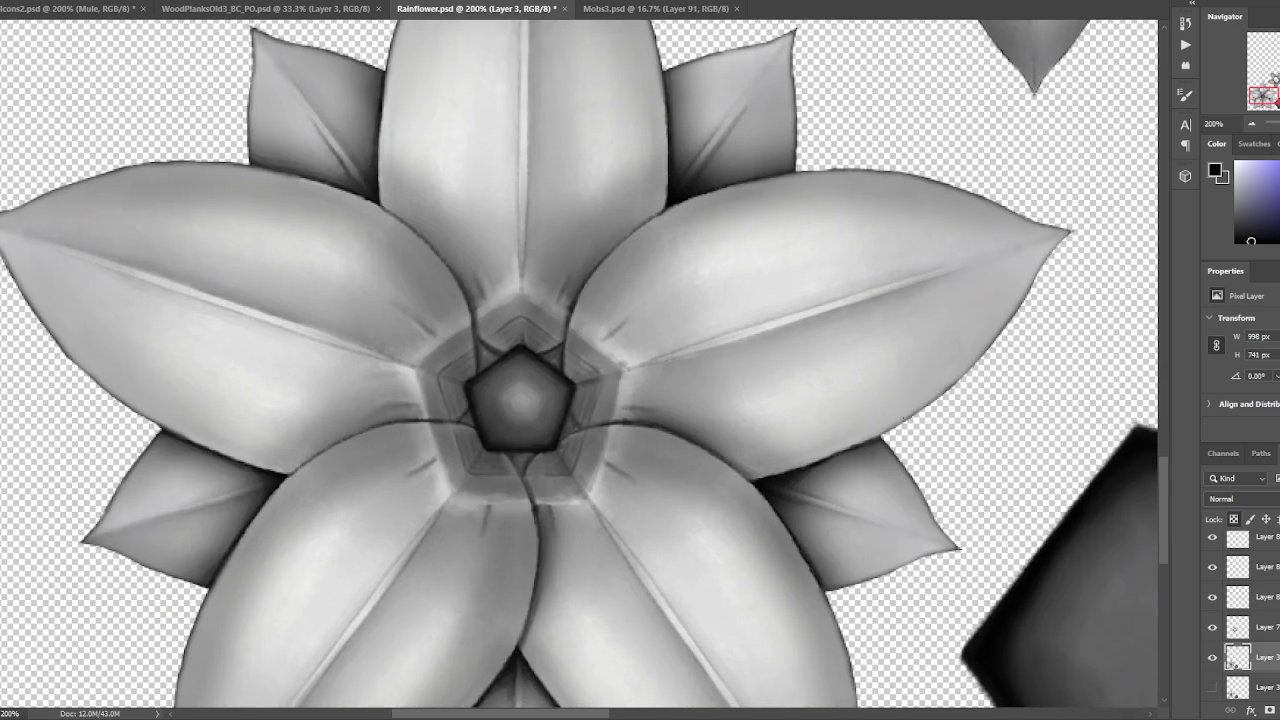
scroll(971, 191, down, 5)
alt+click(944, 211)
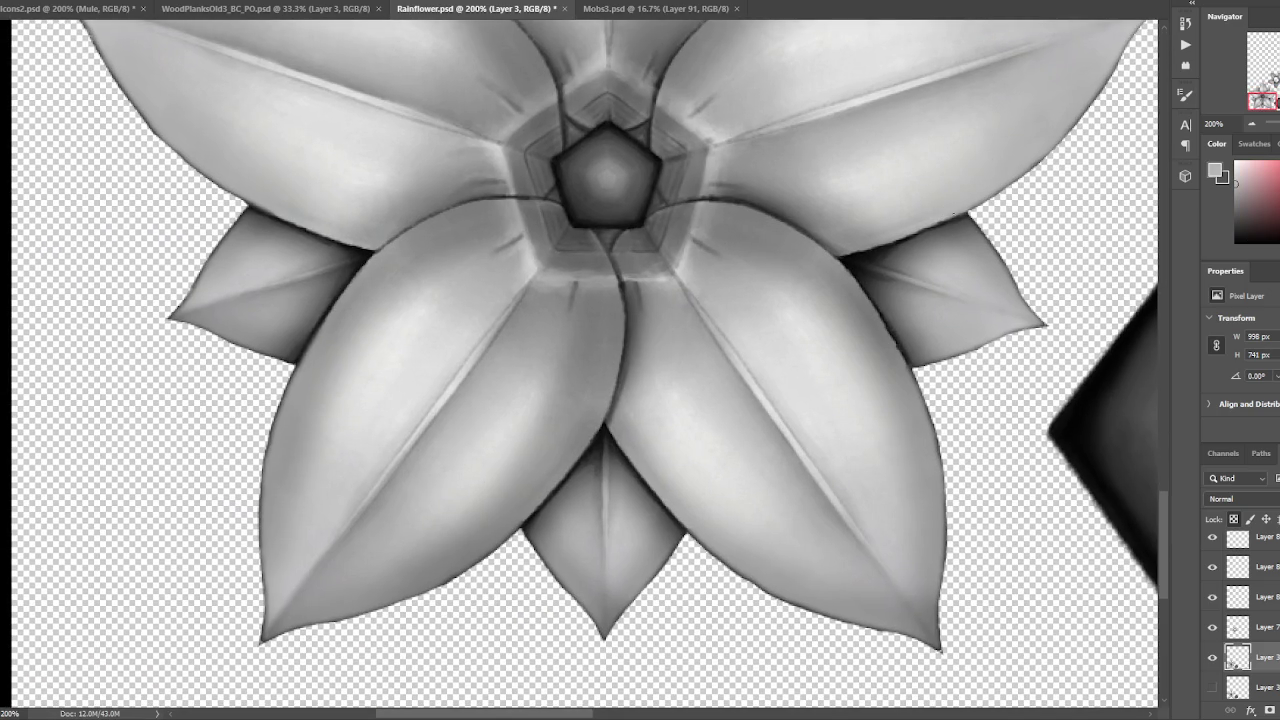
alt+click(878, 312)
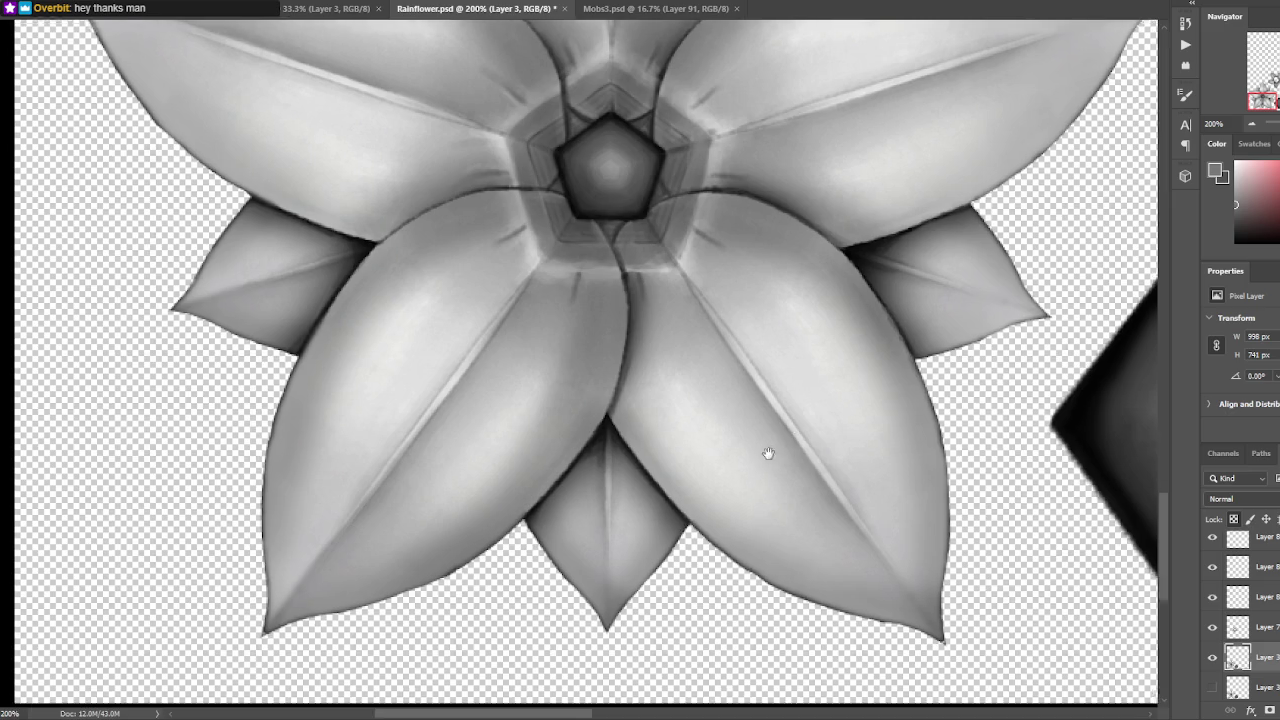
scroll(766, 451, down, 4)
scroll(766, 451, left, 2)
alt+click(722, 428)
drag(723, 356, 721, 384)
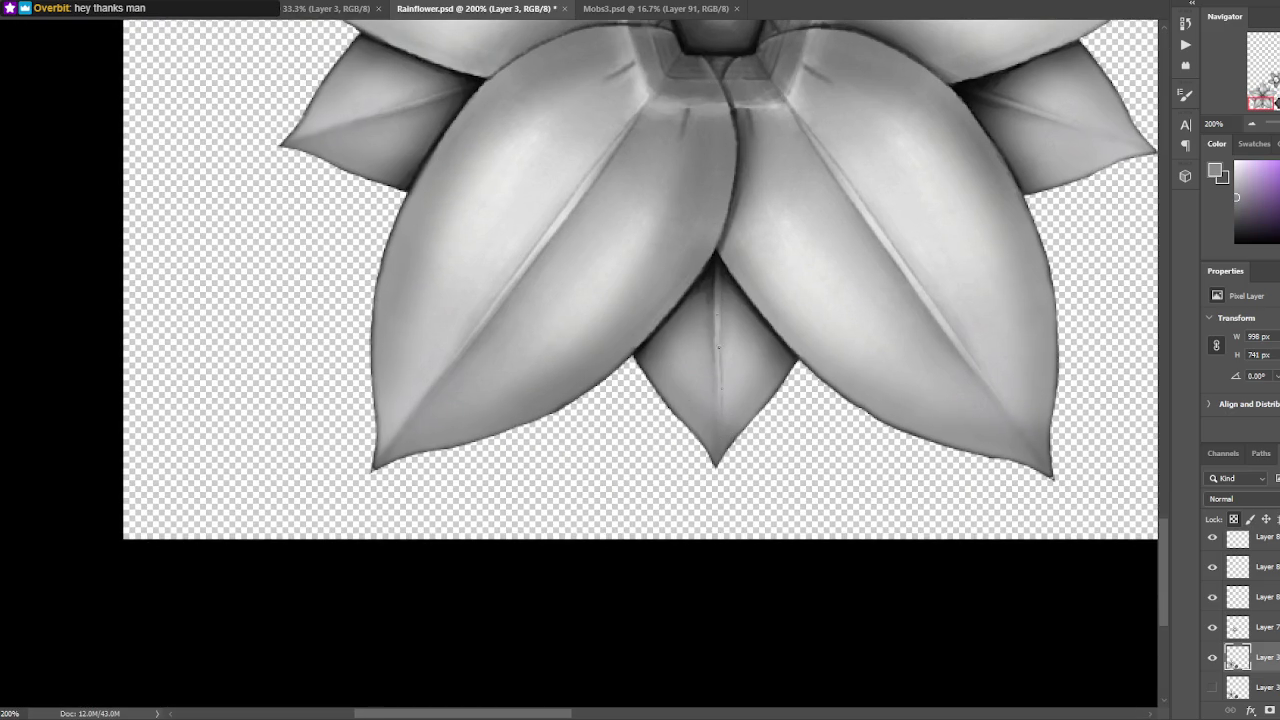
- Sample black and darken the petal edge leading from the centre, recentring the flower in view
drag(700, 314, 851, 366)
drag(697, 331, 833, 375)
alt+click(891, 248)
alt+click(940, 178)
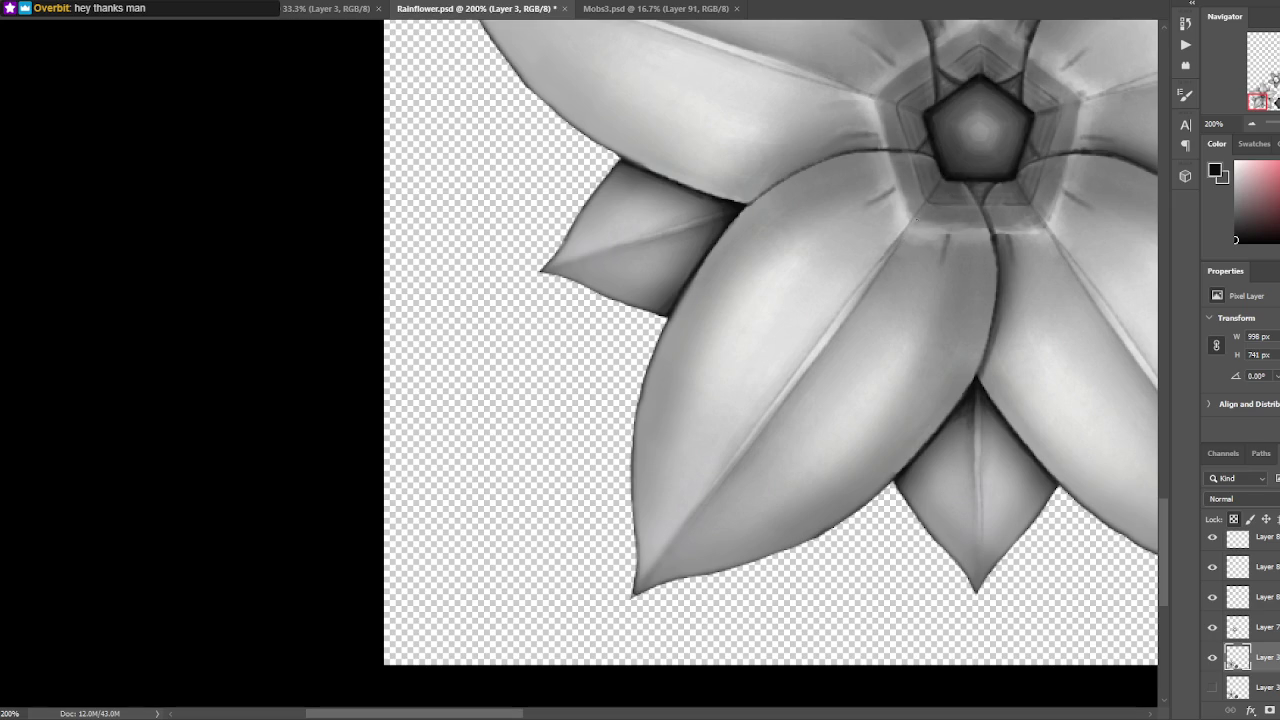
drag(932, 207, 883, 268)
alt+click(911, 206)
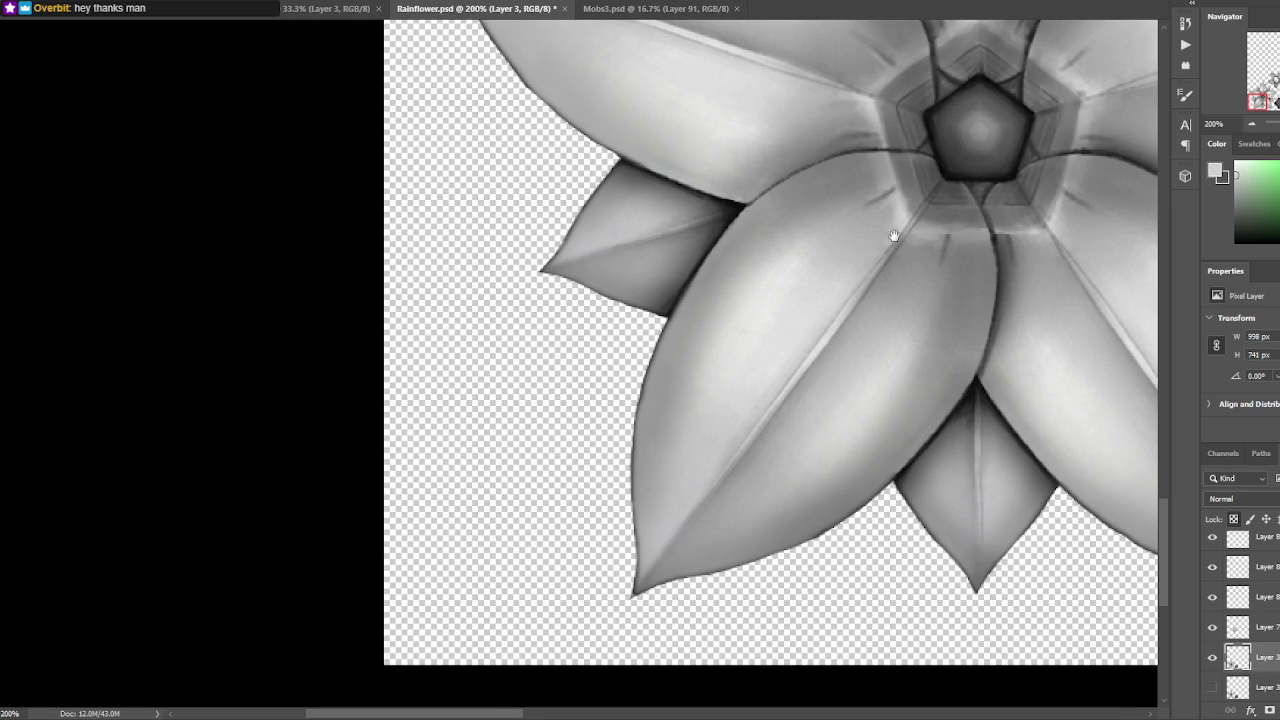
drag(894, 236, 766, 423)
key(d)
mouse_move(811, 235)
mouse_down()
mouse_move(620, 234)
mouse_move(686, 140)
mouse_up()
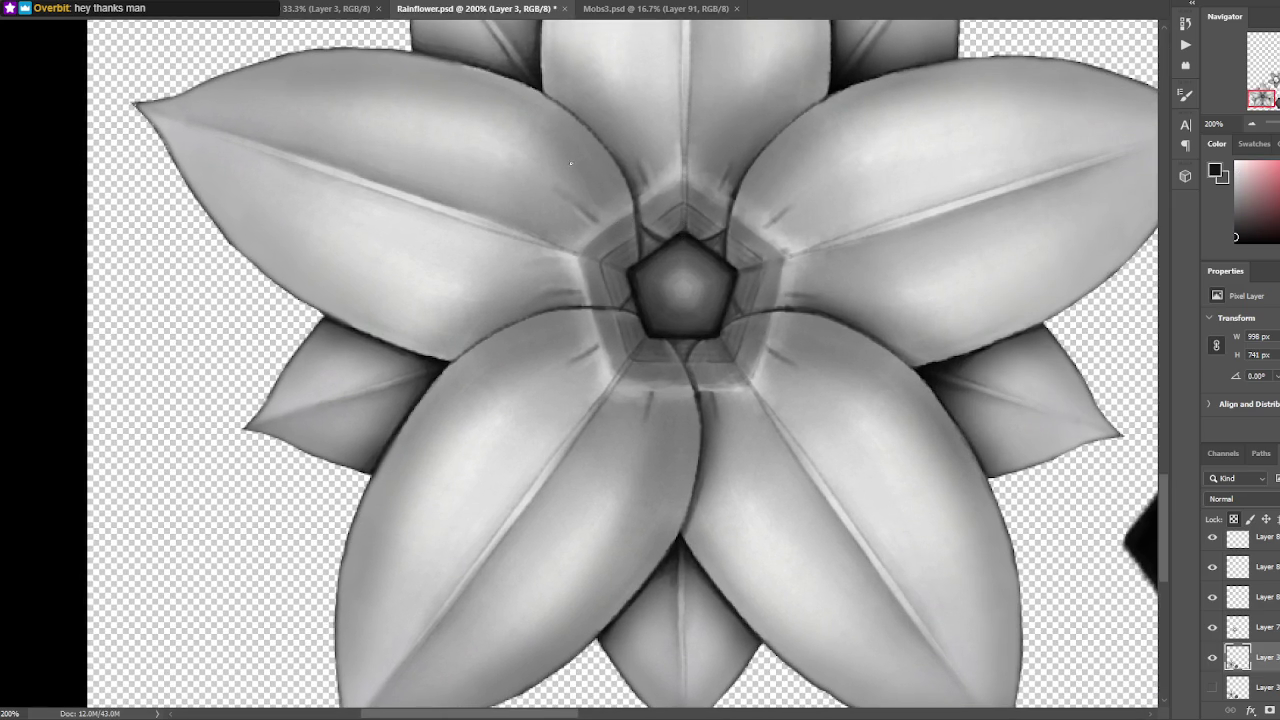
- Sample light and dark greys from the petals and flower centre
drag(555, 217, 513, 195)
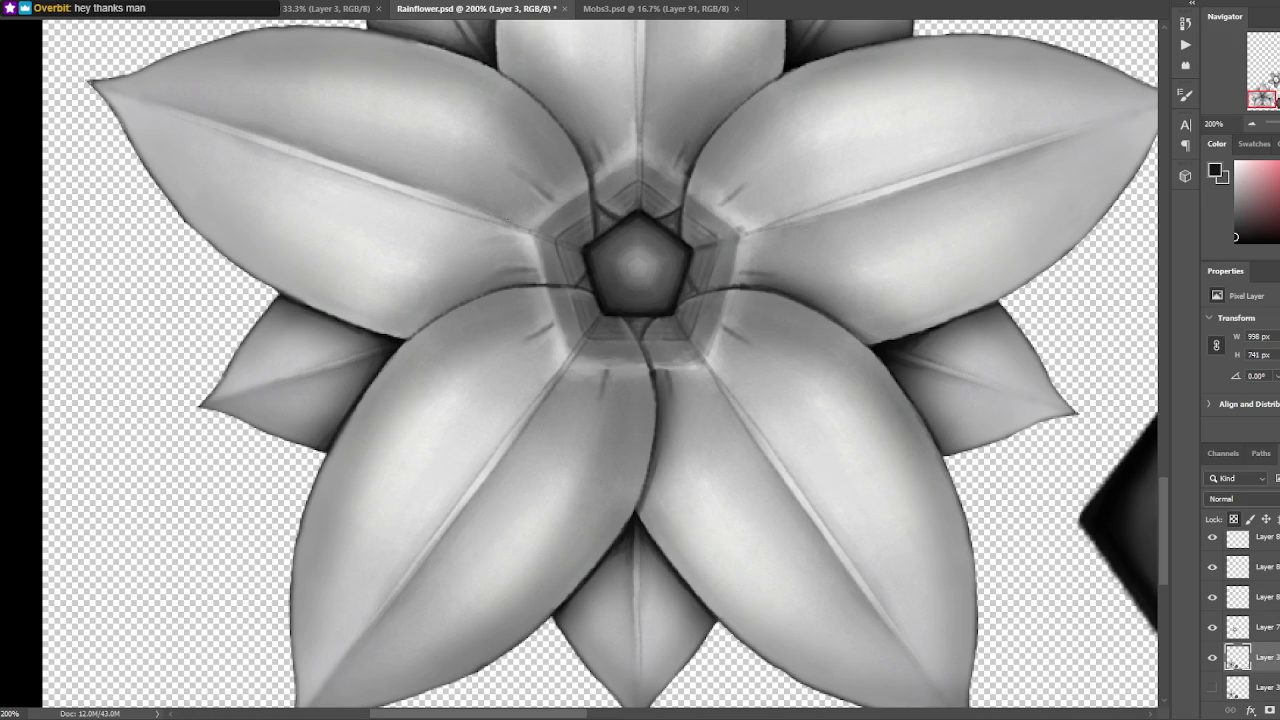
drag(605, 267, 675, 327)
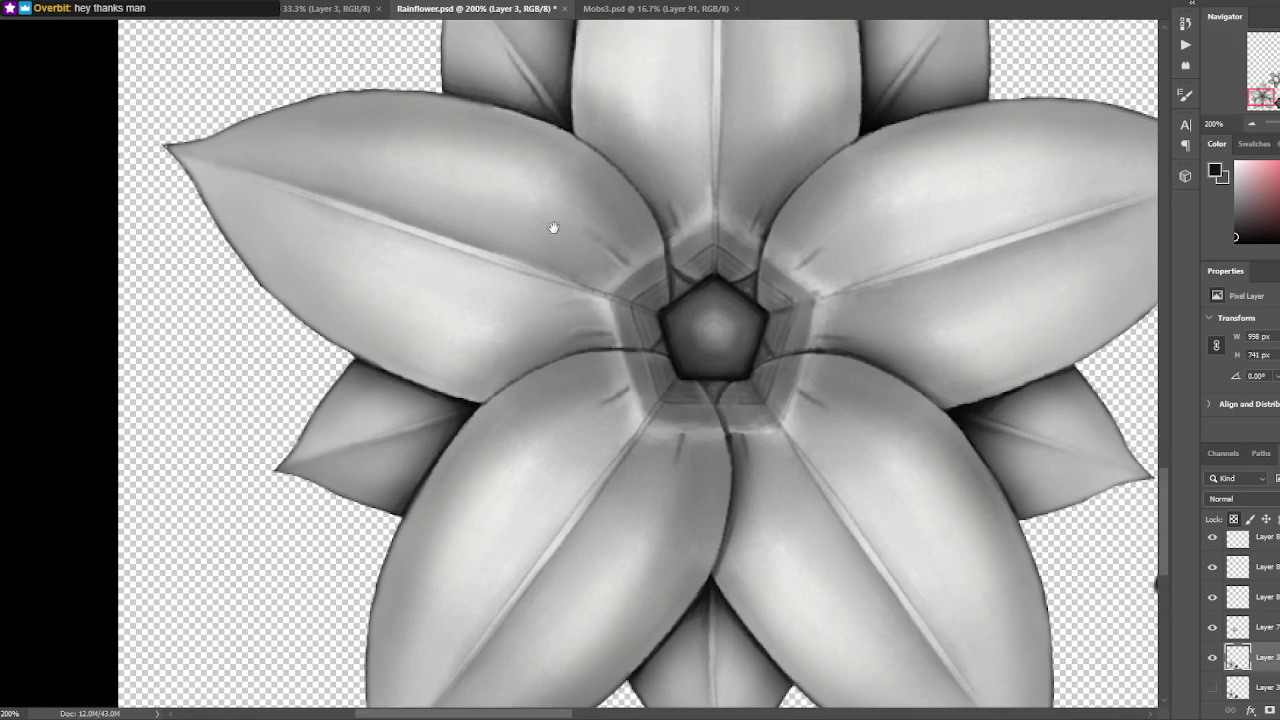
alt+click(558, 263)
mouse_move(724, 233)
mouse_down()
mouse_move(807, 239)
mouse_move(811, 206)
mouse_up()
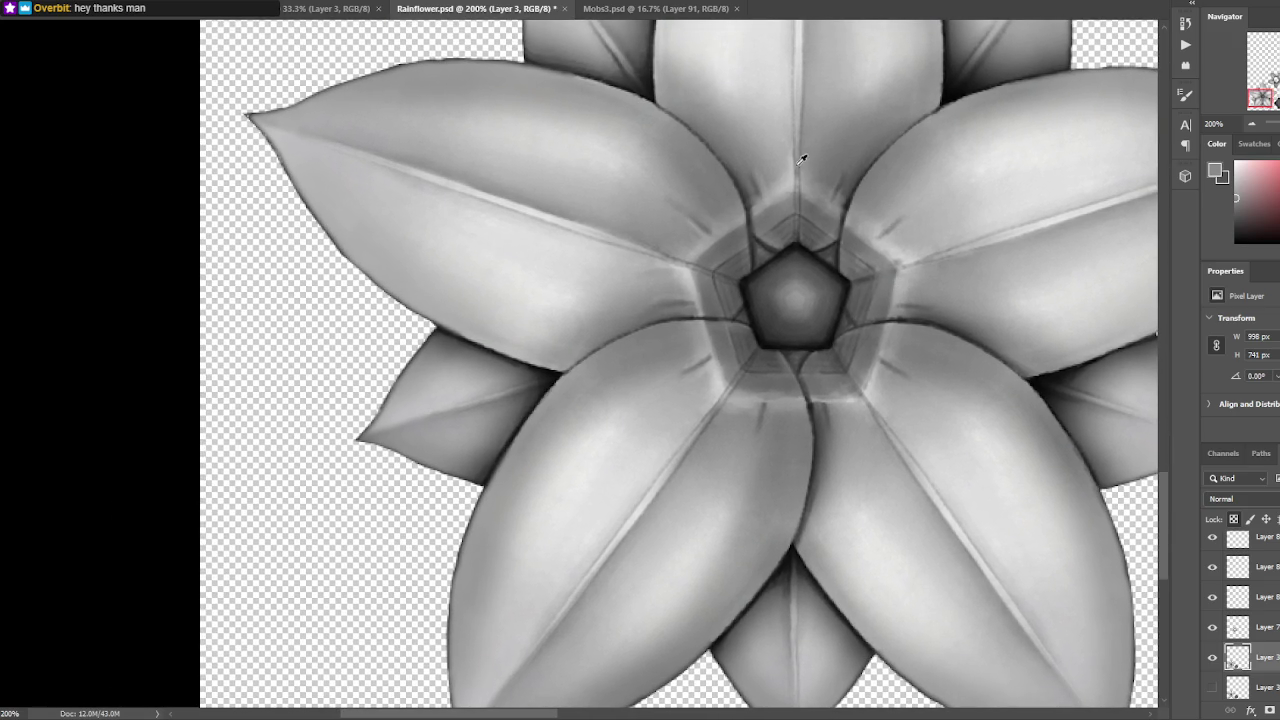
alt+click(700, 274)
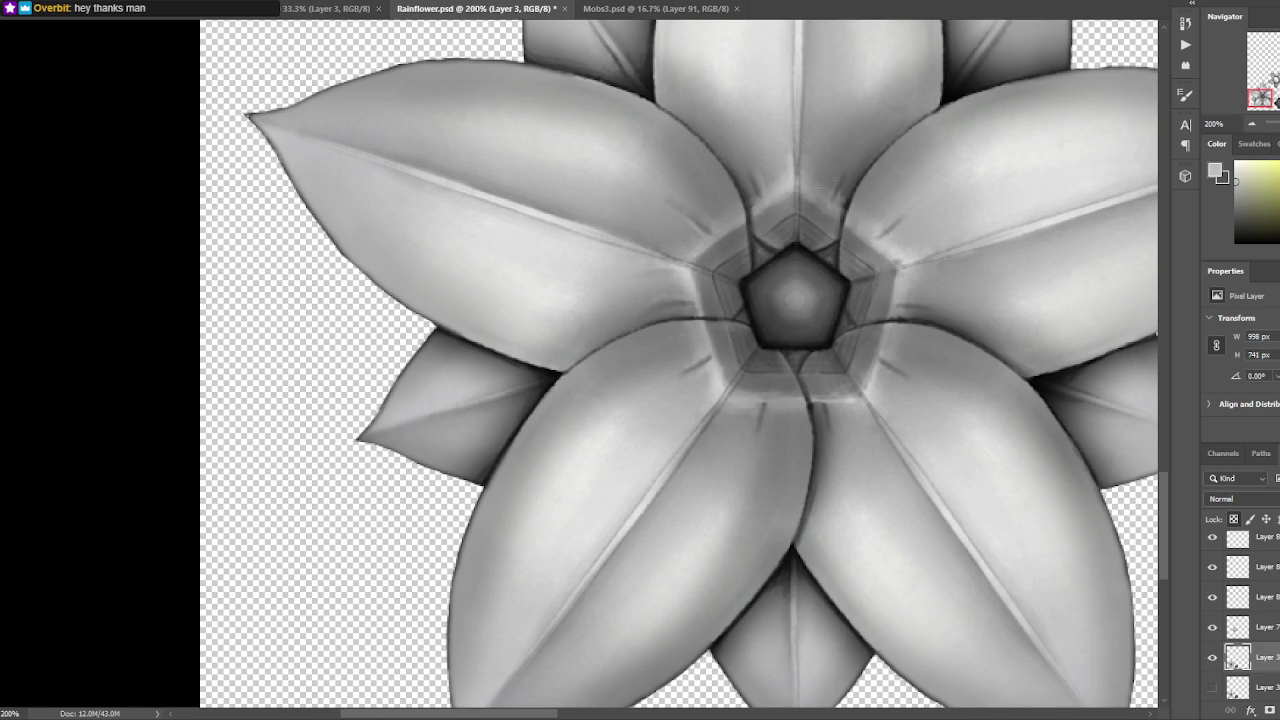
alt+click(720, 316)
drag(949, 163, 836, 212)
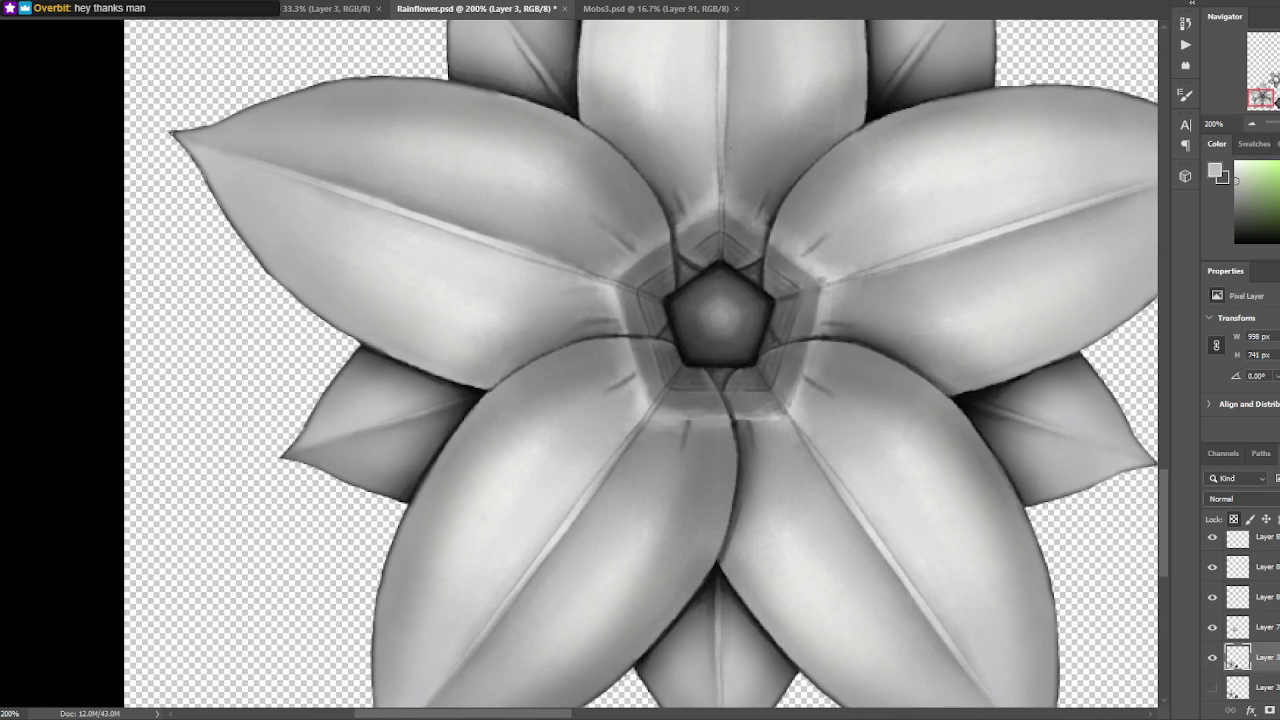
alt+click(778, 290)
drag(978, 256, 988, 254)
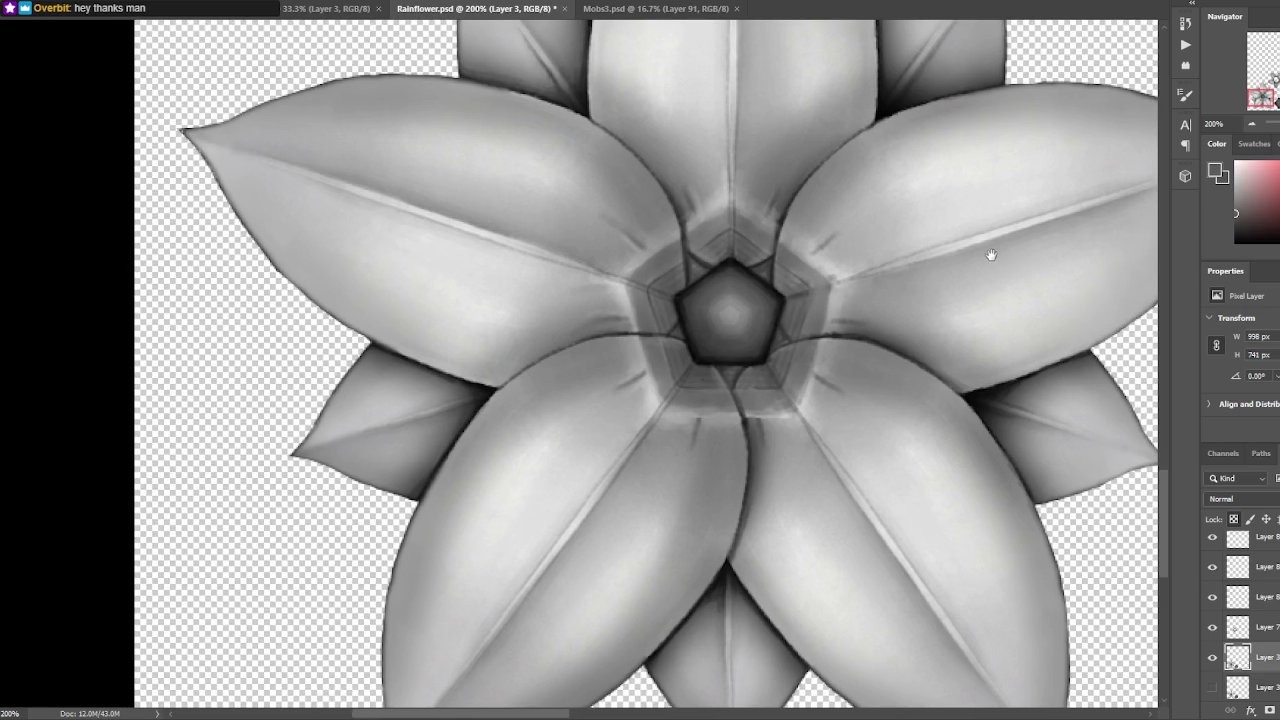
alt+click(922, 263)
alt+click(808, 280)
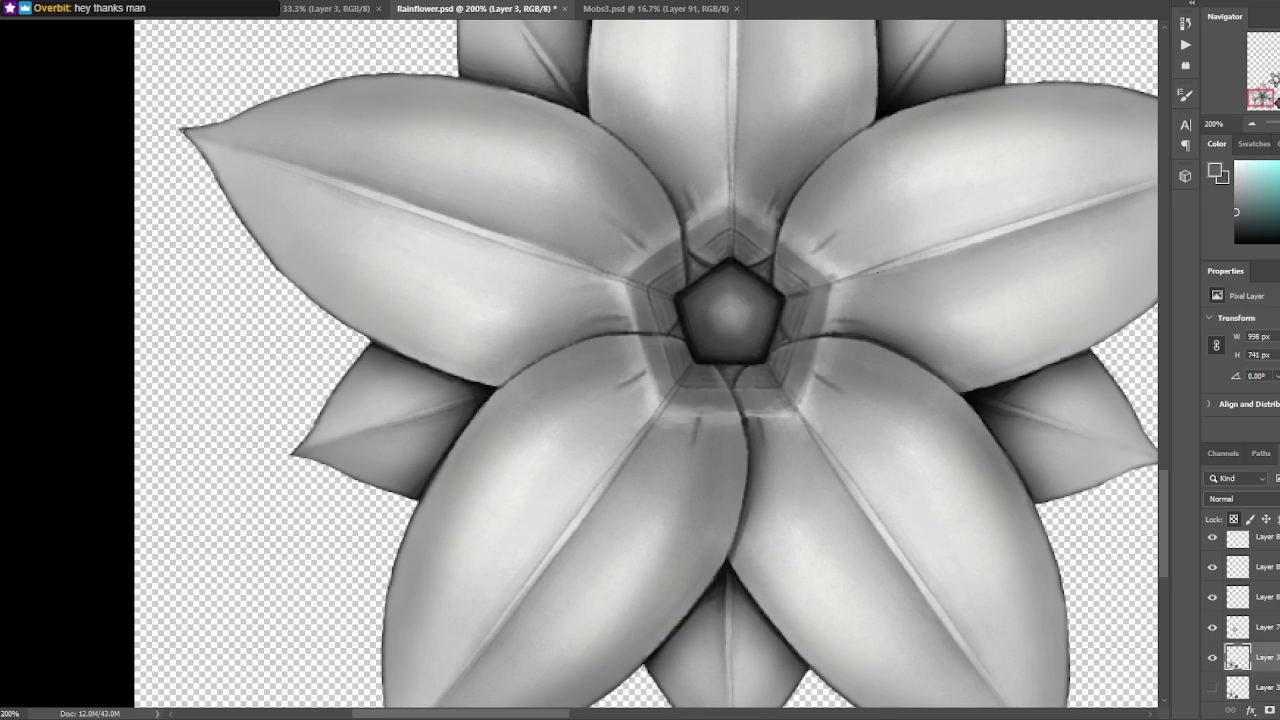
- Brush a light grey highlight along the petal edge beside the pentagon's right side, then save
alt+click(835, 266)
alt+click(877, 271)
alt+click(879, 271)
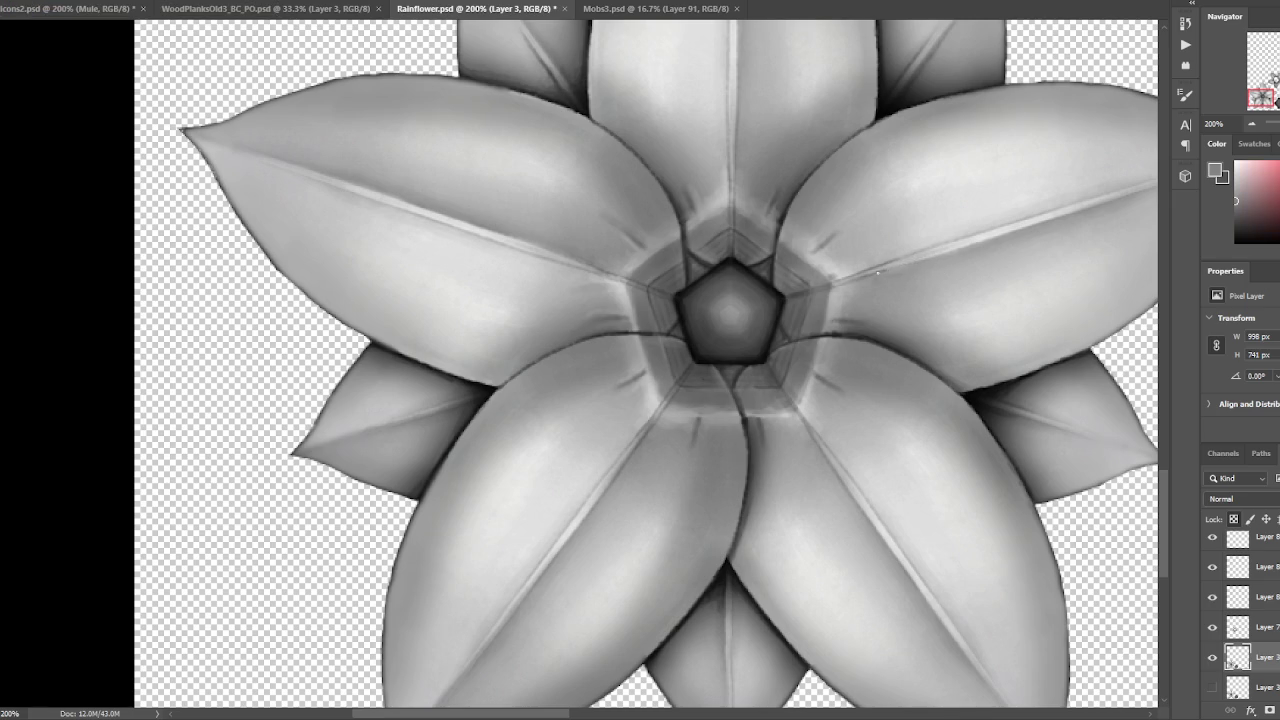
alt+click(972, 243)
drag(1049, 215, 783, 144)
alt+click(606, 317)
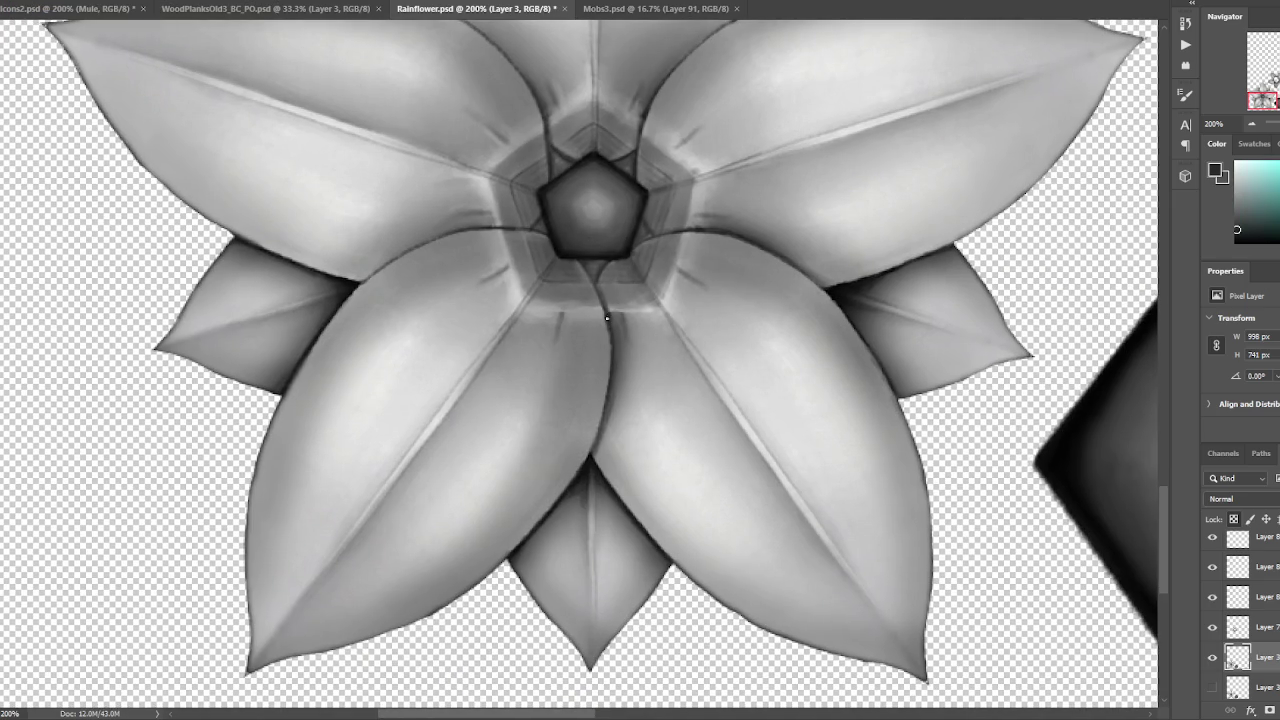
alt+click(648, 305)
drag(672, 186, 656, 210)
drag(744, 148, 741, 170)
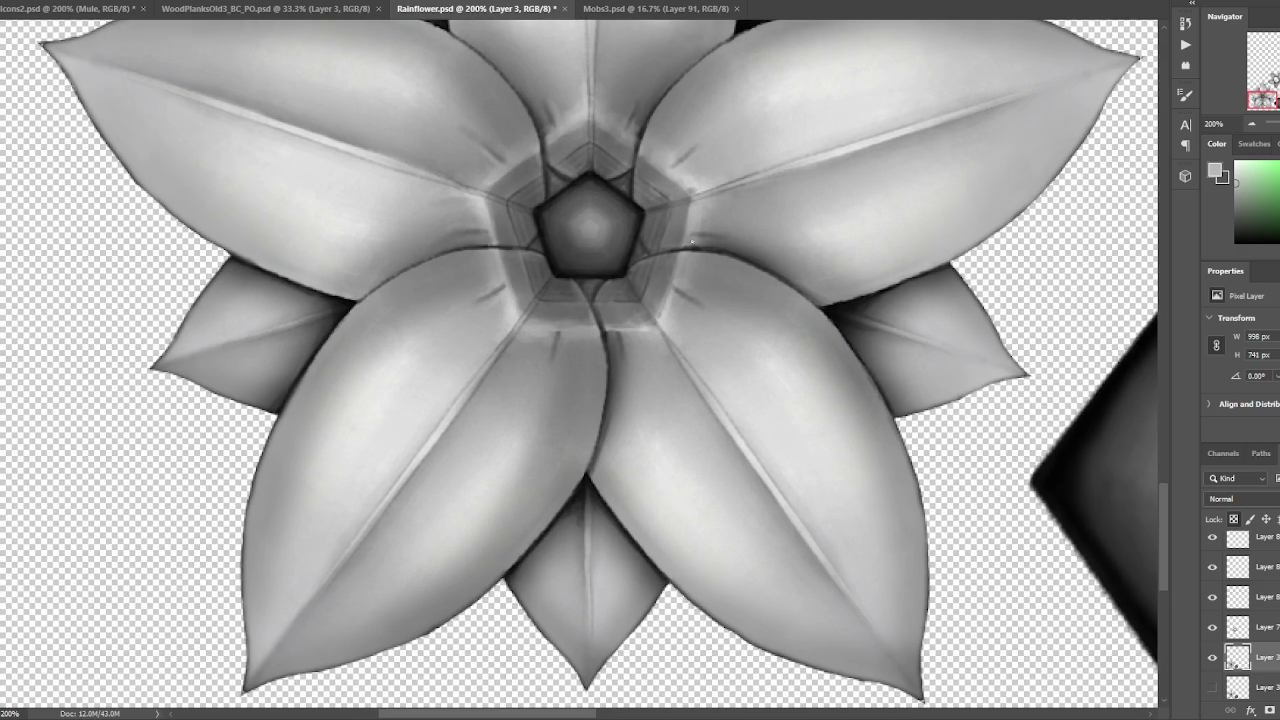
key(ctrl+s)
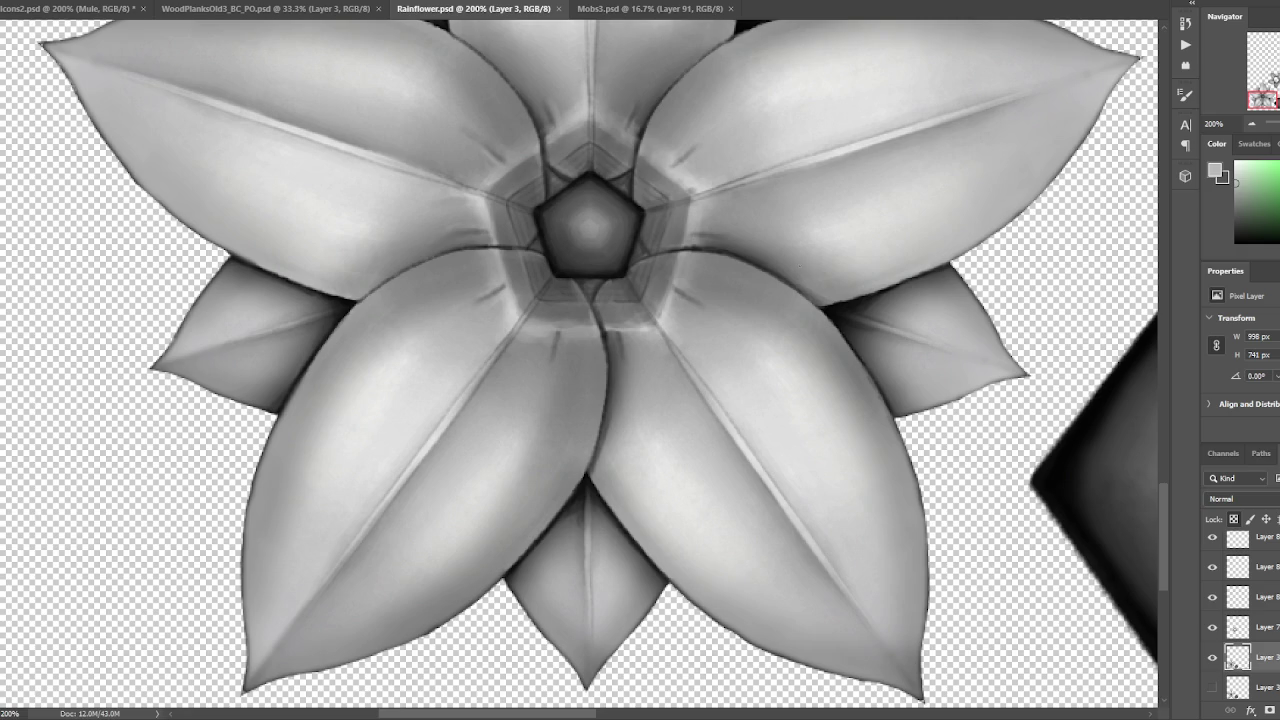
- Dab a dark crease between the two lower petals below the pentagon
scroll(913, 163, down, 2)
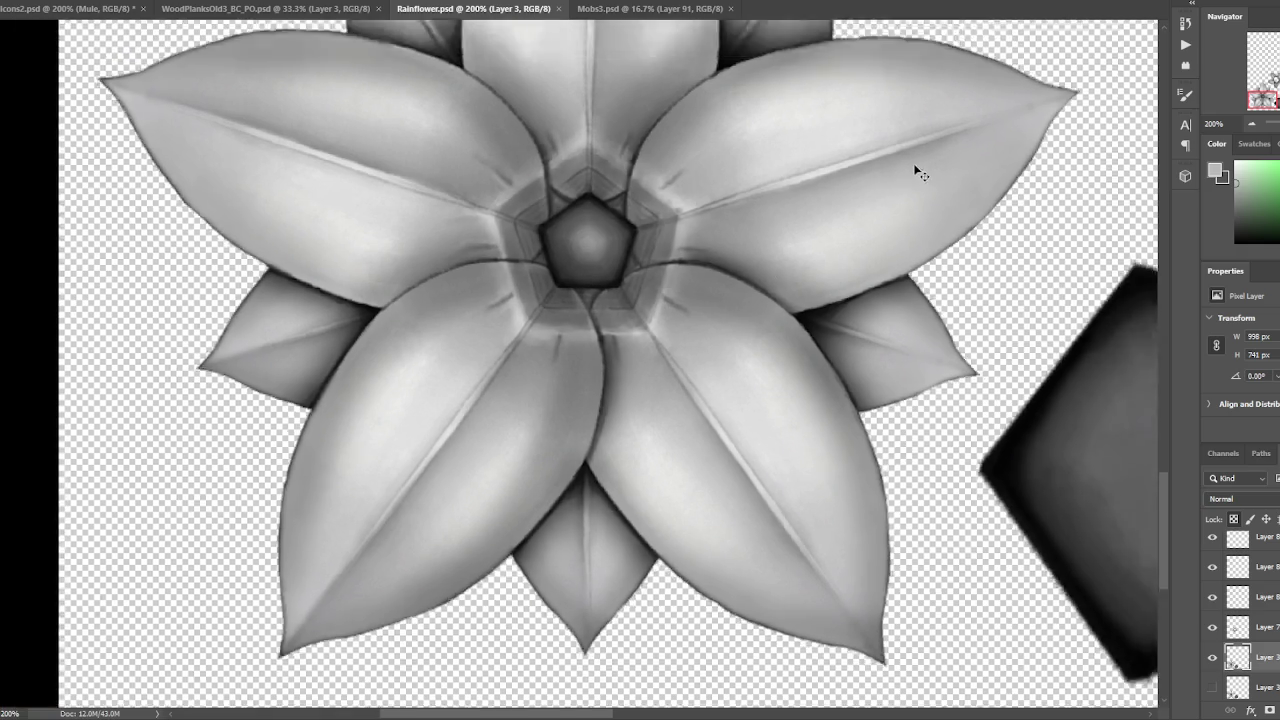
scroll(813, 247, up, 2)
drag(608, 477, 664, 377)
click(1236, 203)
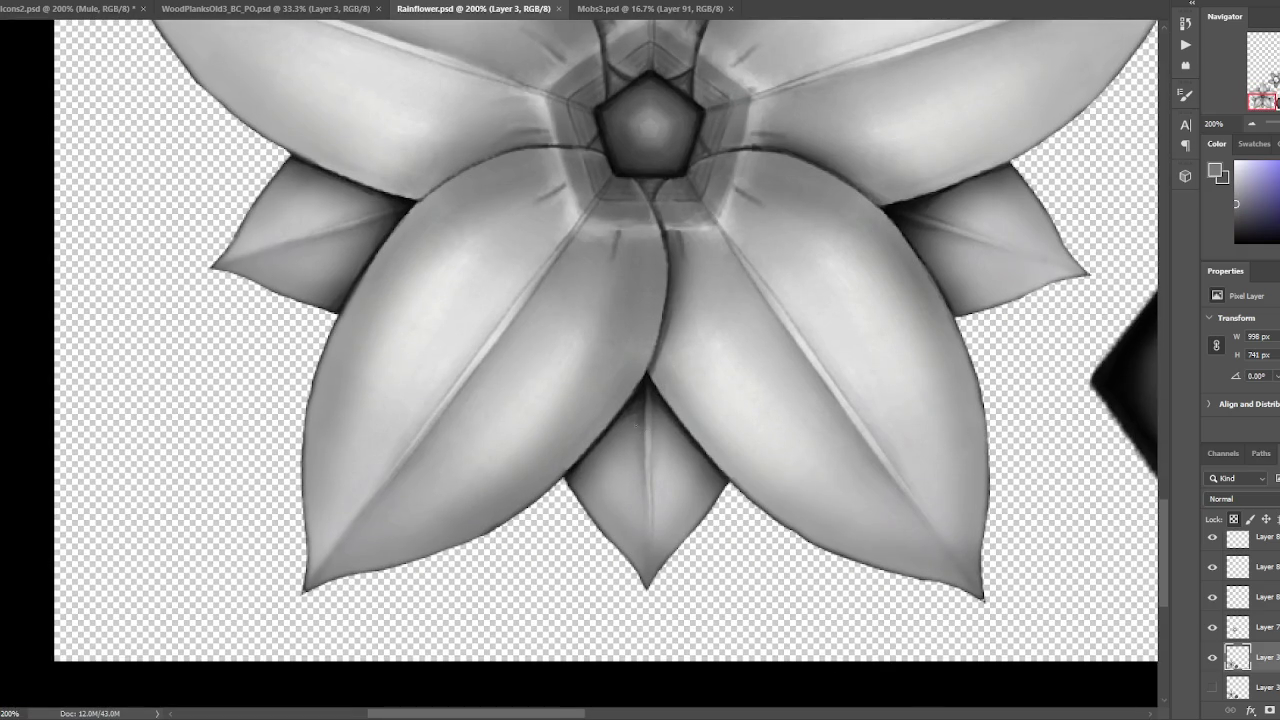
click(639, 423)
alt+click(648, 392)
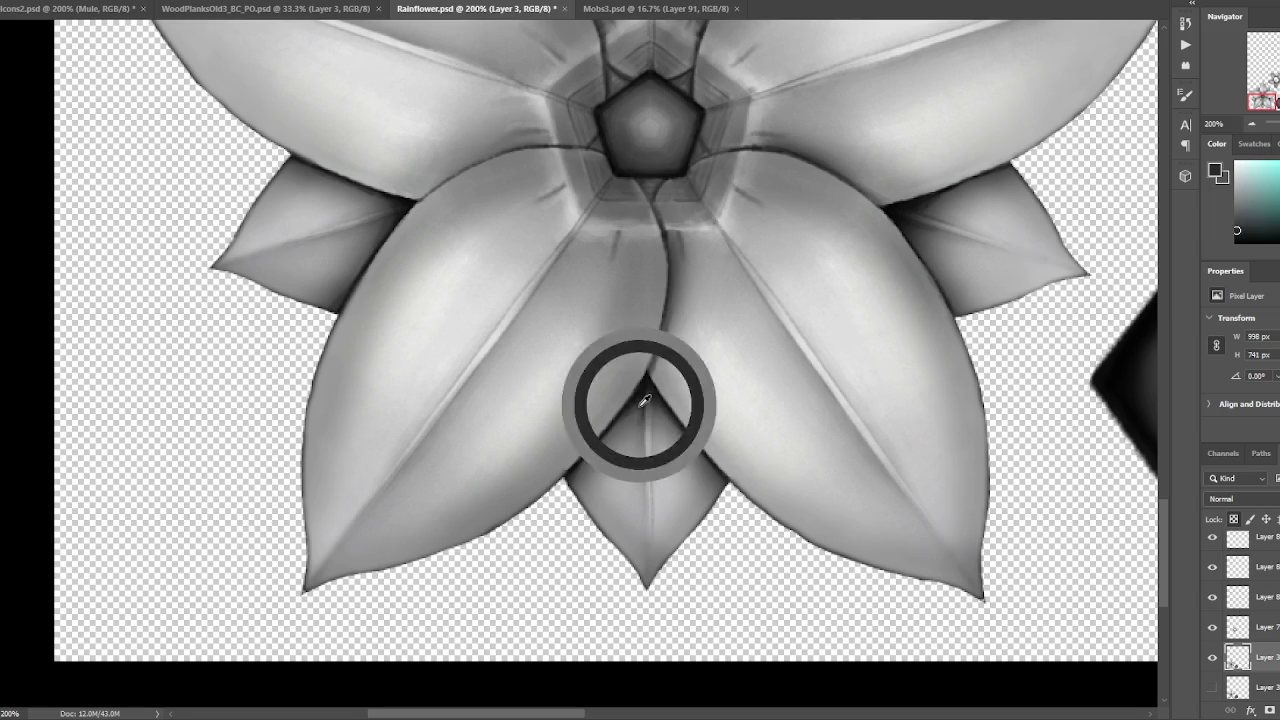
alt+click(636, 418)
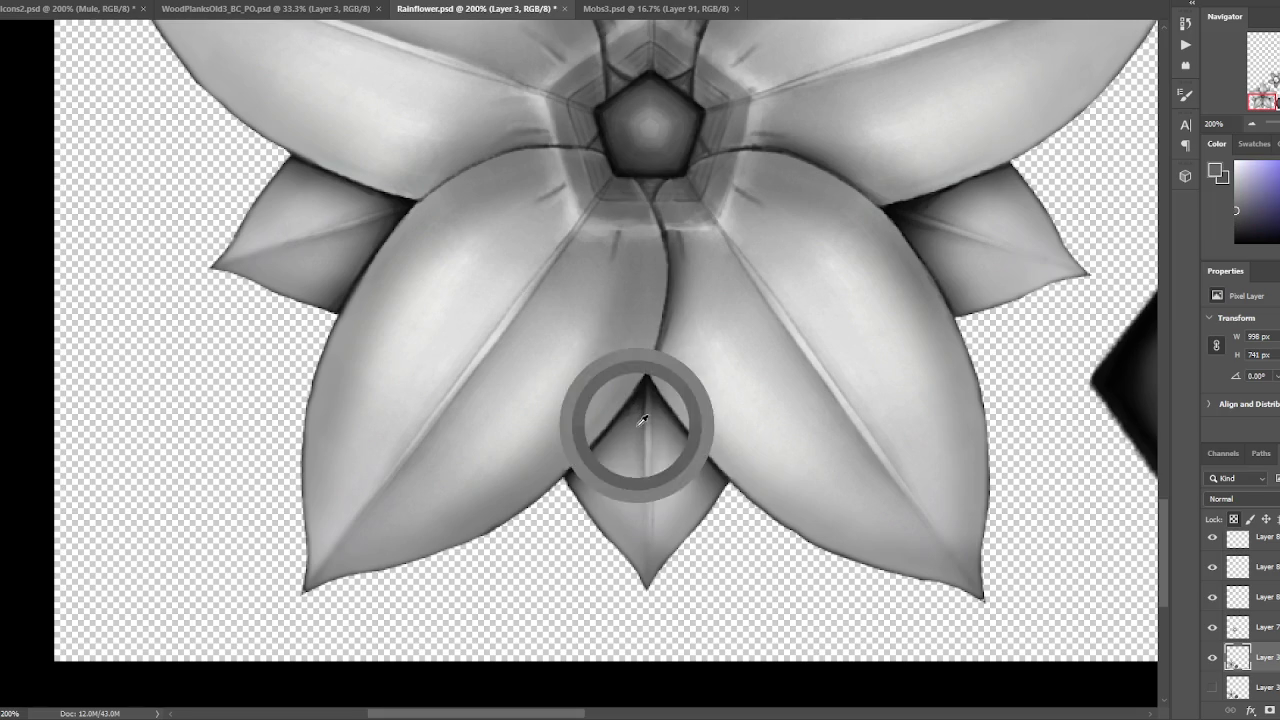
key(ctrl+minus)
key(ctrl+minus)
key(ctrl+minus)
drag(980, 185, 663, 371)
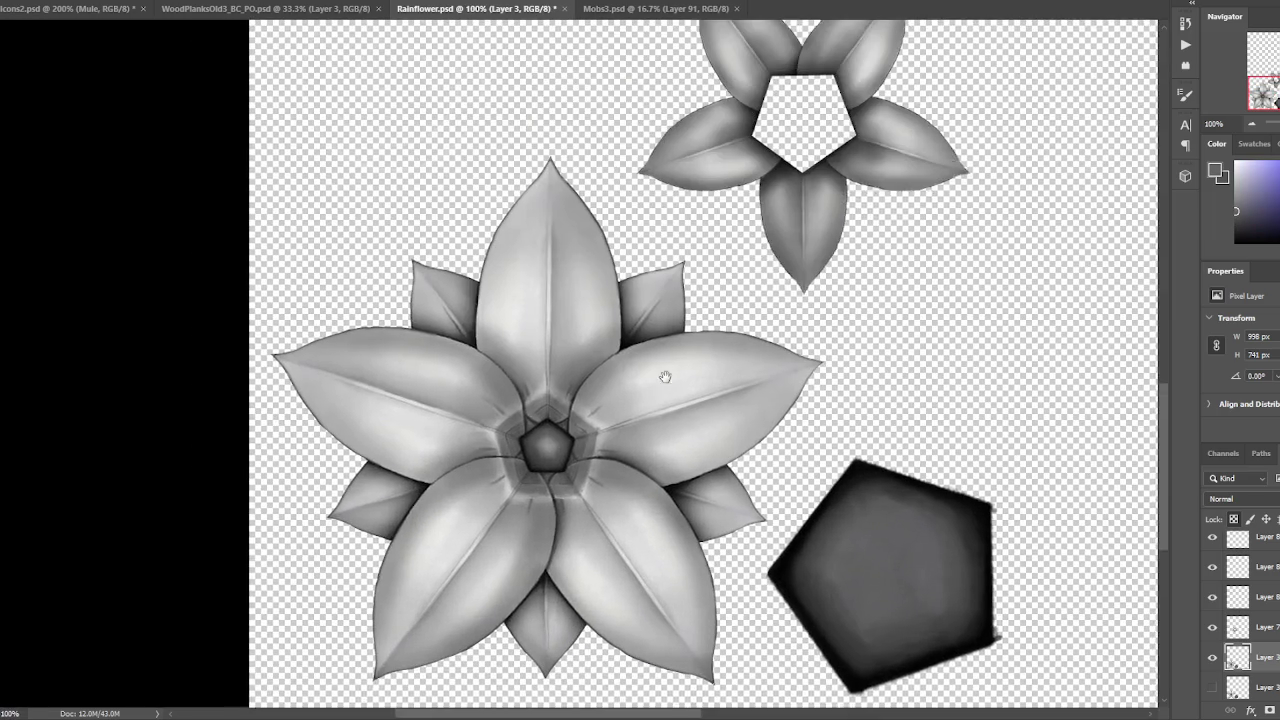
- Select Layer 7, the small five-petal flower, and duplicate it as Layer 7 copy
scroll(651, 357, up, 1)
scroll(688, 286, up, 1)
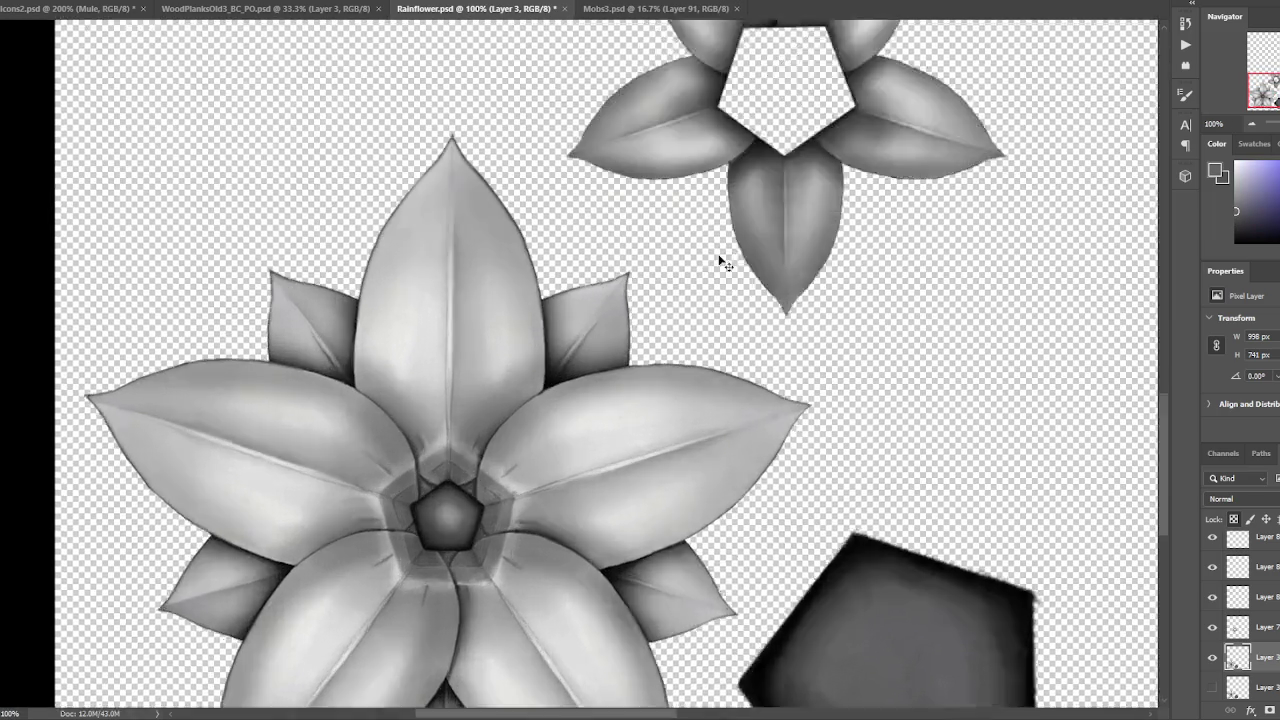
scroll(720, 263, up, 1)
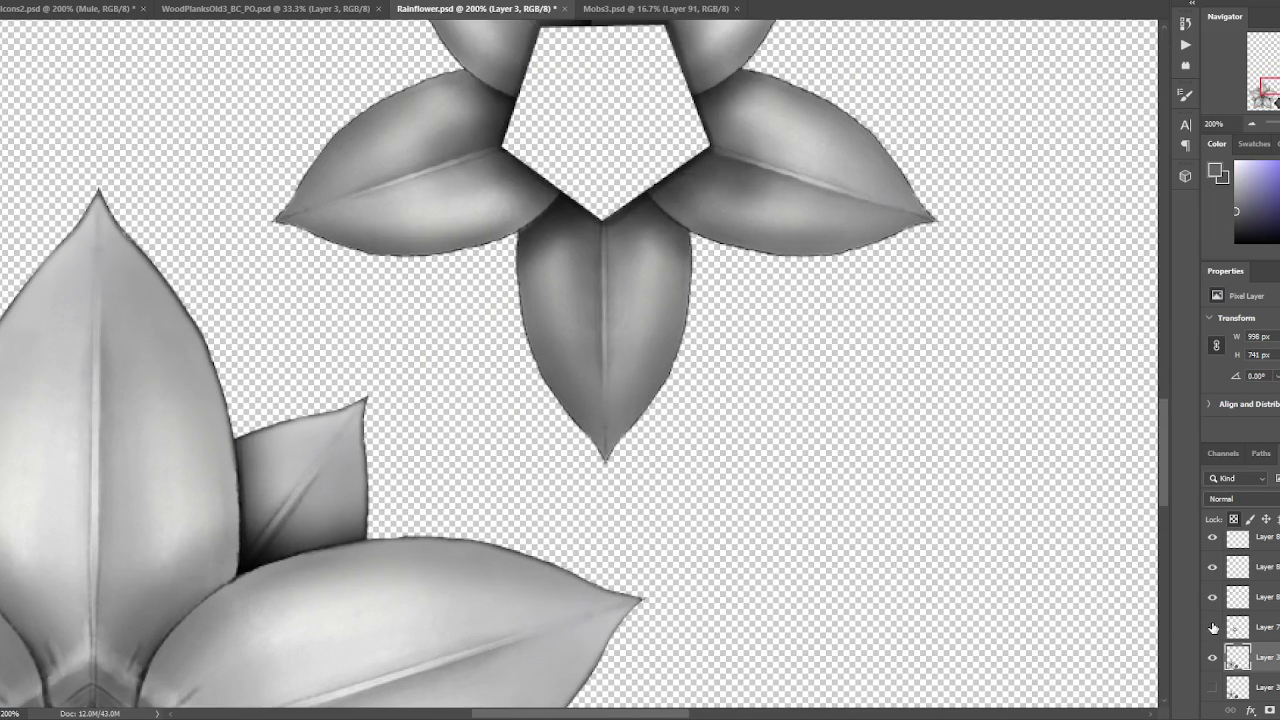
click(1267, 627)
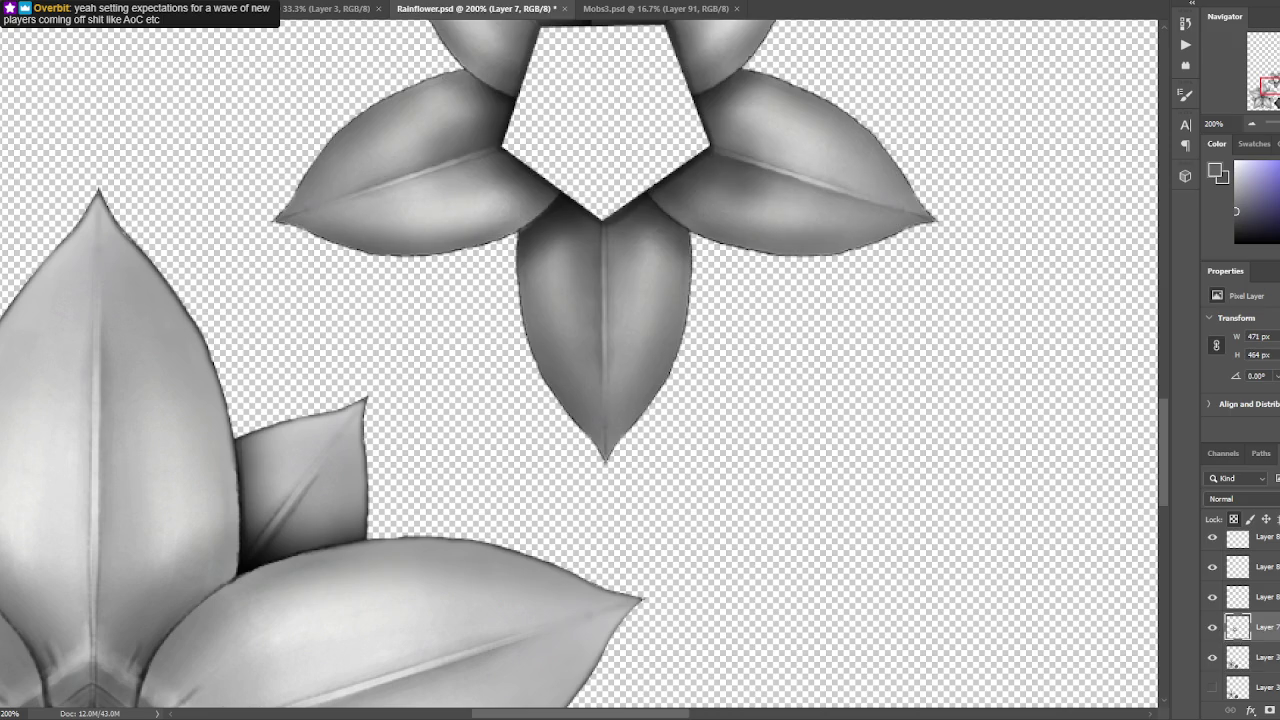
key(ctrl+j)
- Clip Layer 7 copy to the flower and apply a 2.8 px Gaussian Blur
right_click(1250, 627)
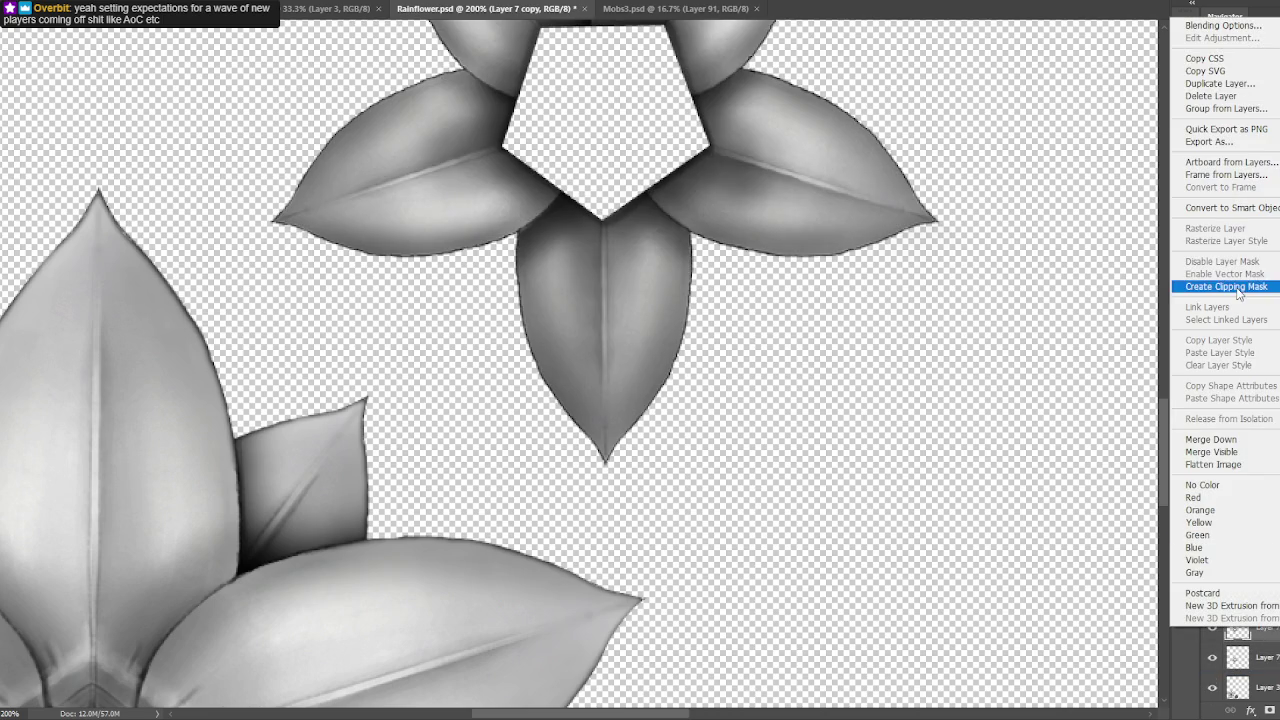
click(1238, 287)
scroll(929, 277, up, 2)
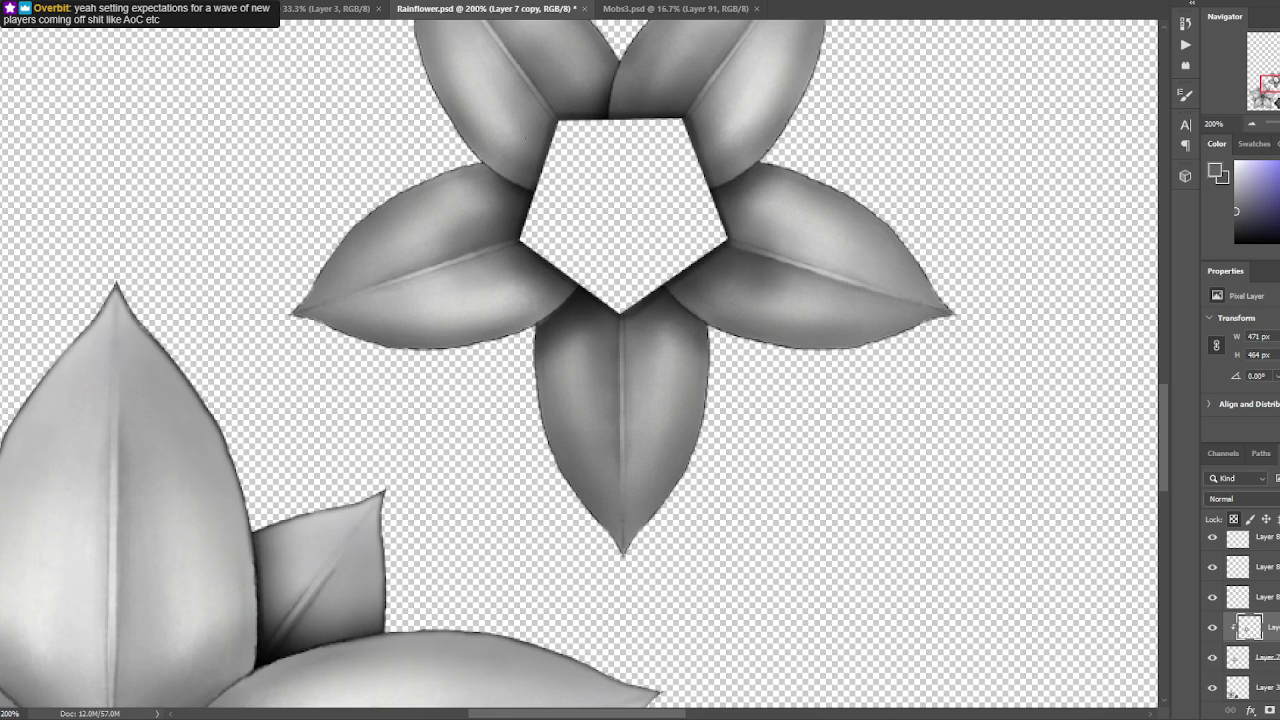
scroll(592, 237, up, 3)
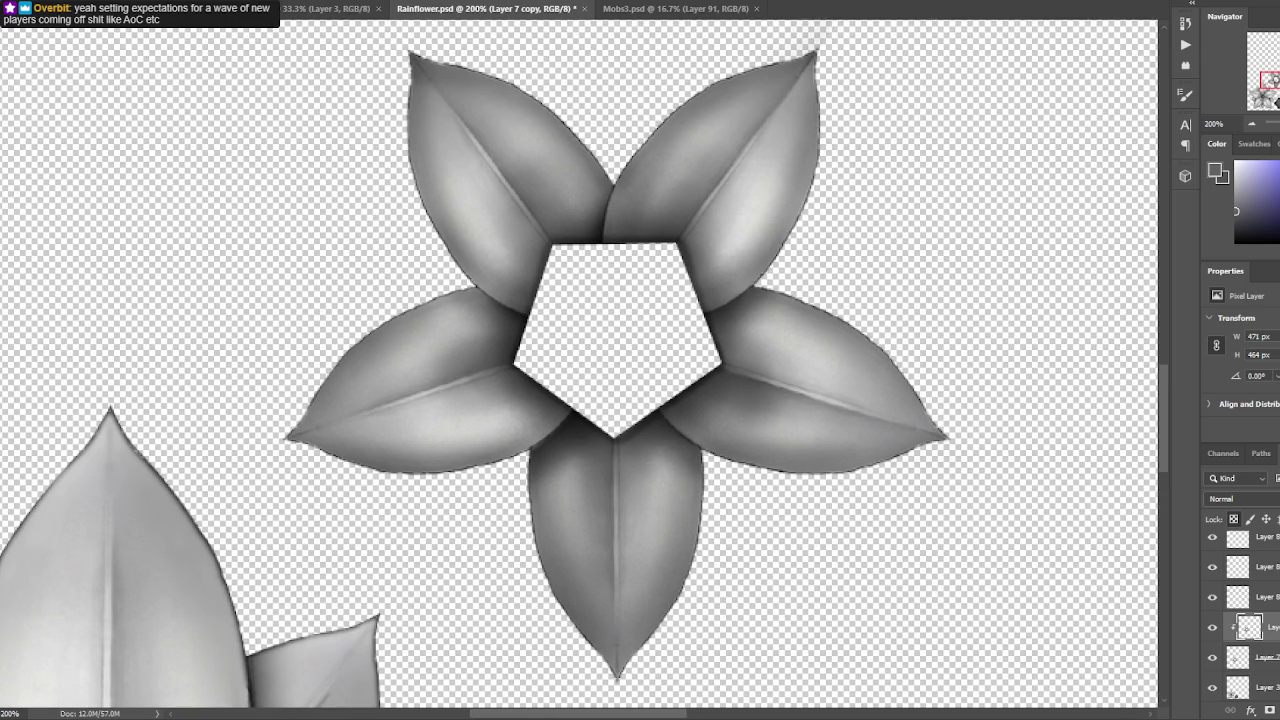
click(172, 1)
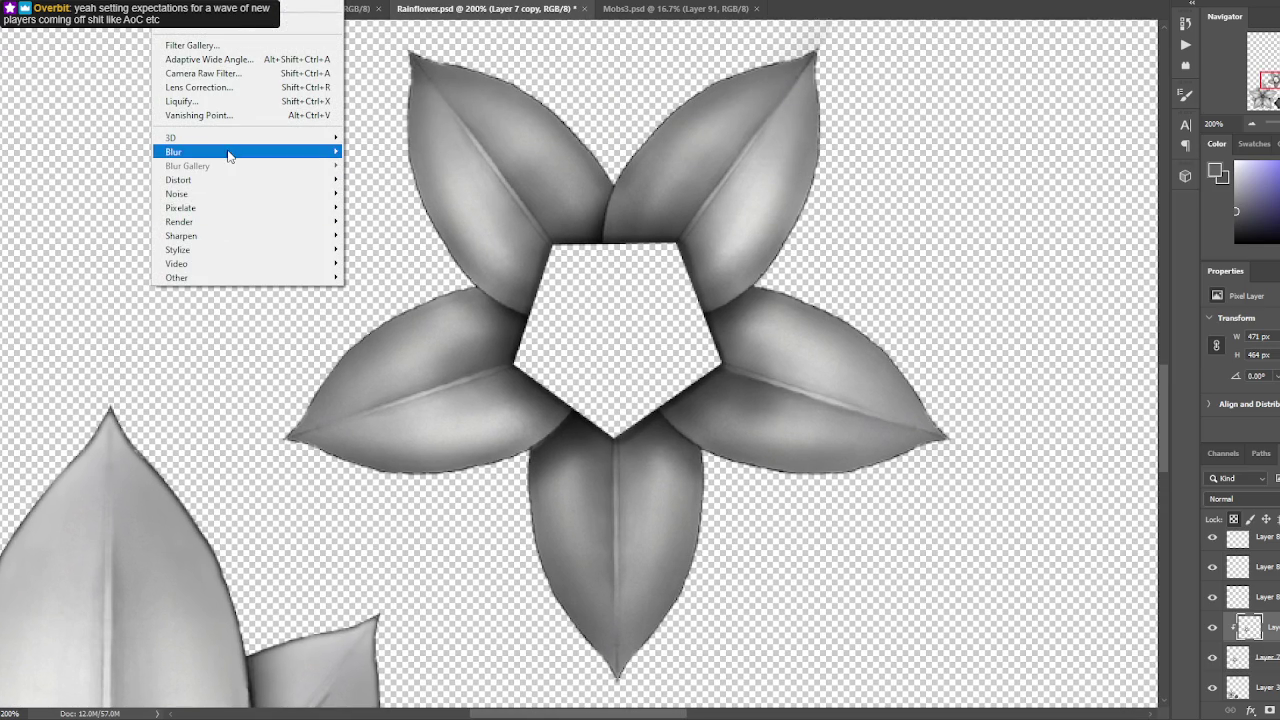
mouse_move(245, 151)
click(383, 208)
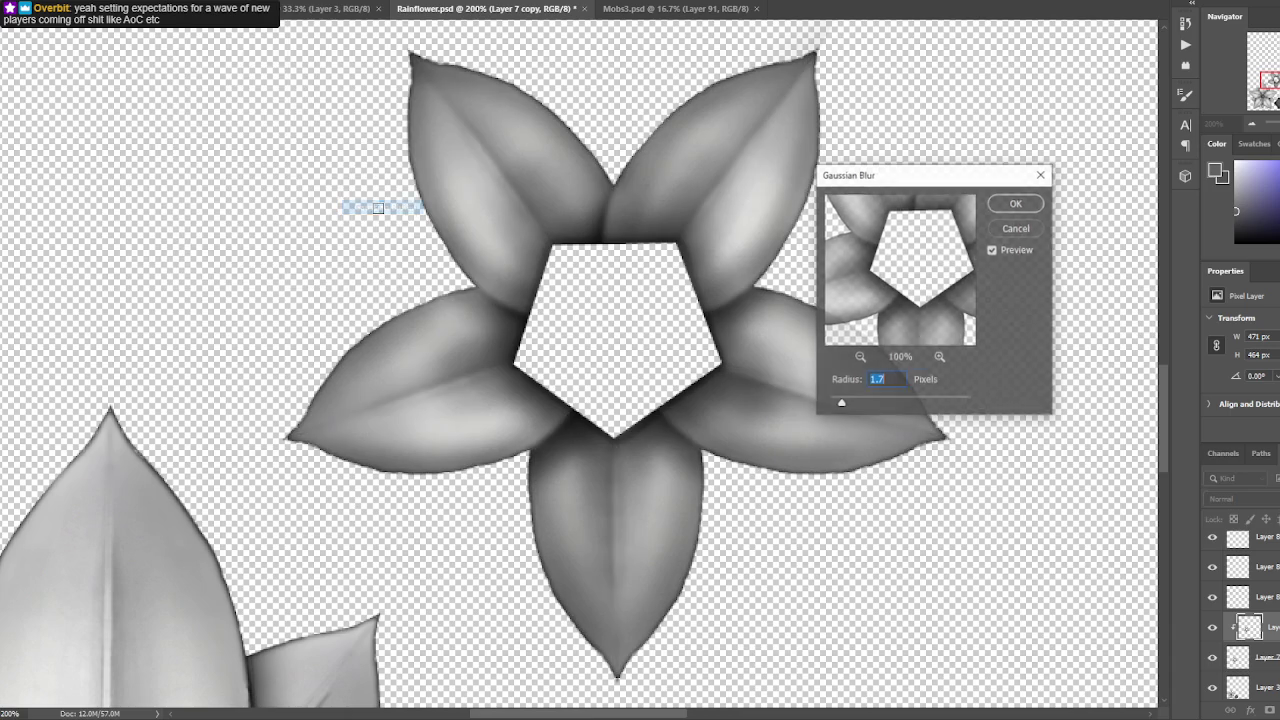
drag(848, 405, 851, 405)
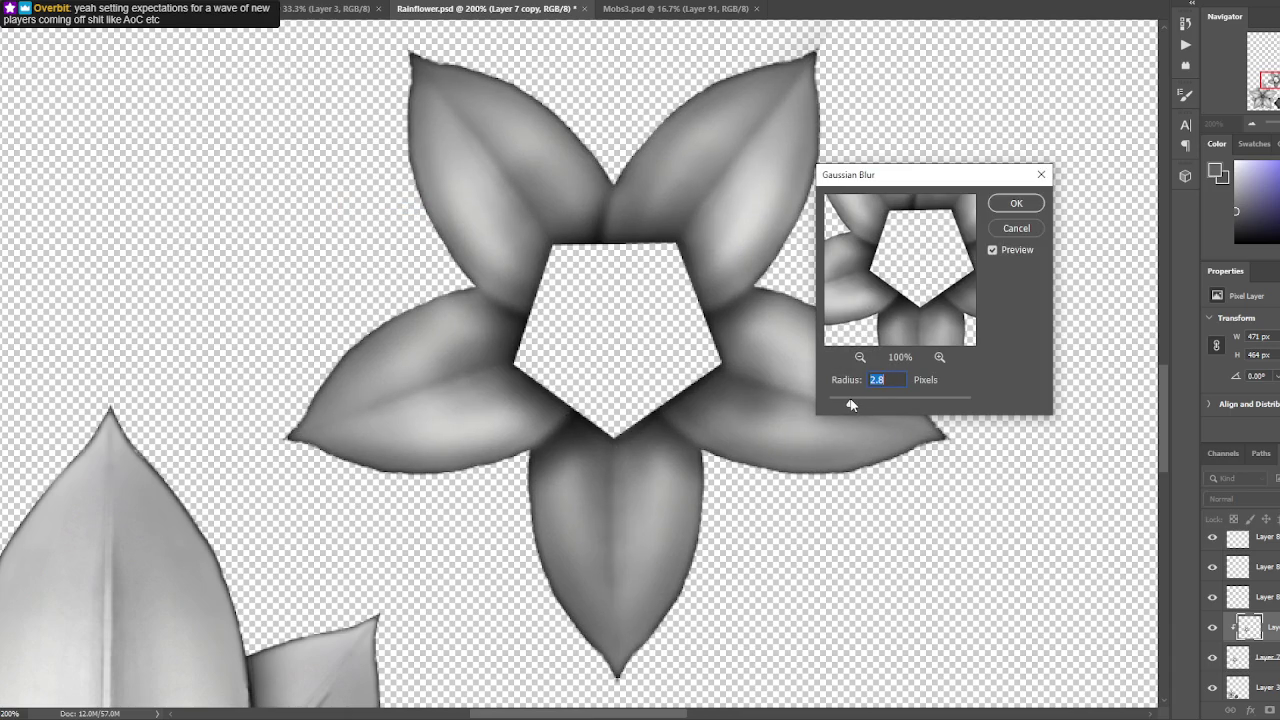
click(1014, 204)
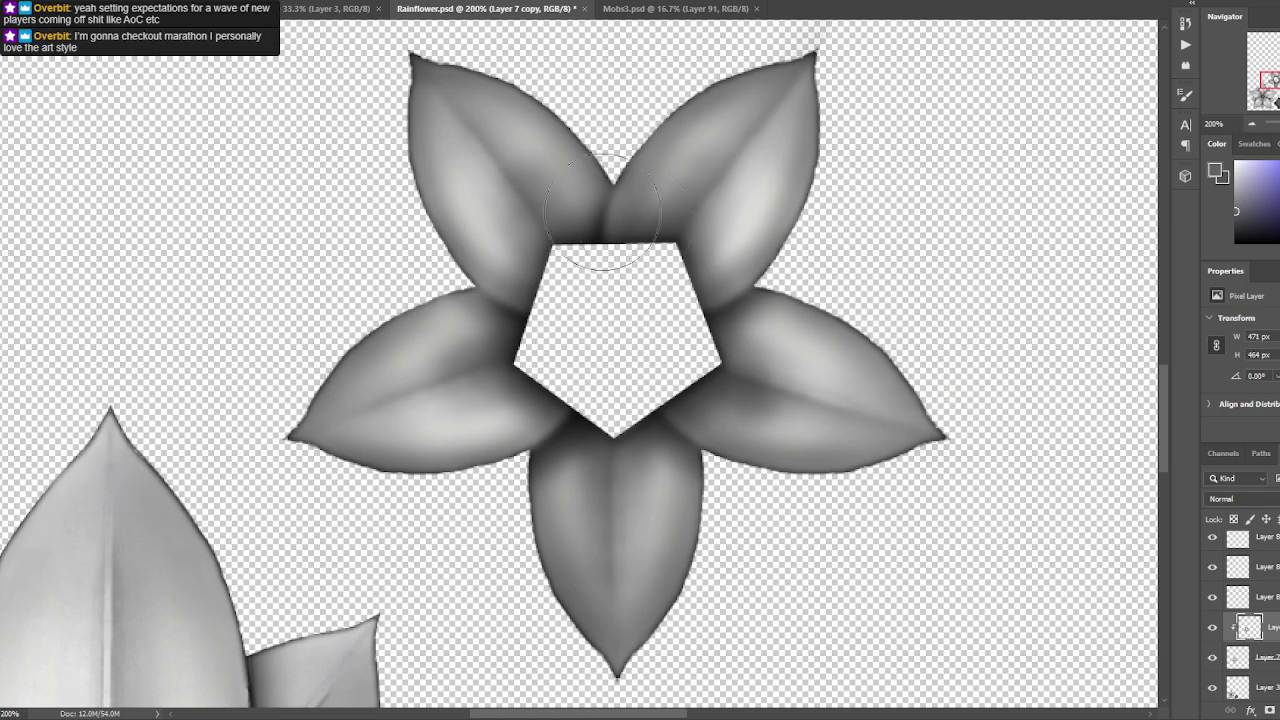
- Paint light highlight strokes along the midribs of all five petals
drag(690, 222, 785, 110)
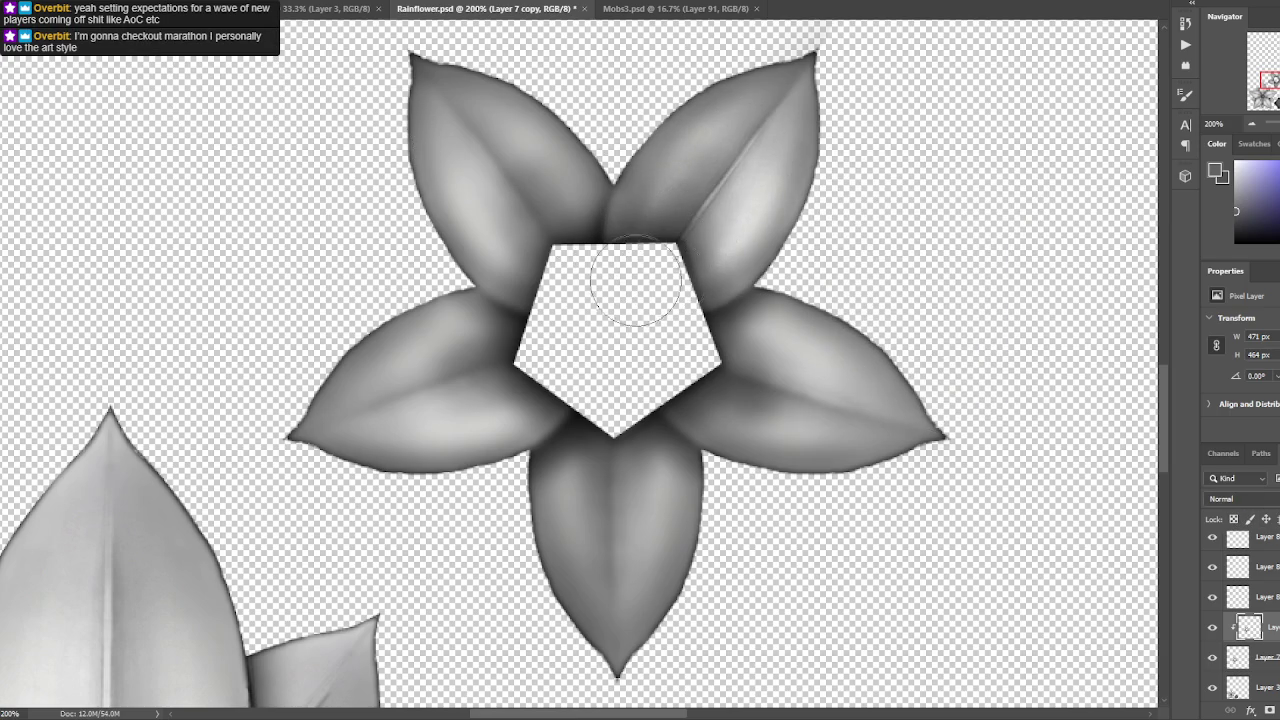
drag(470, 140, 551, 236)
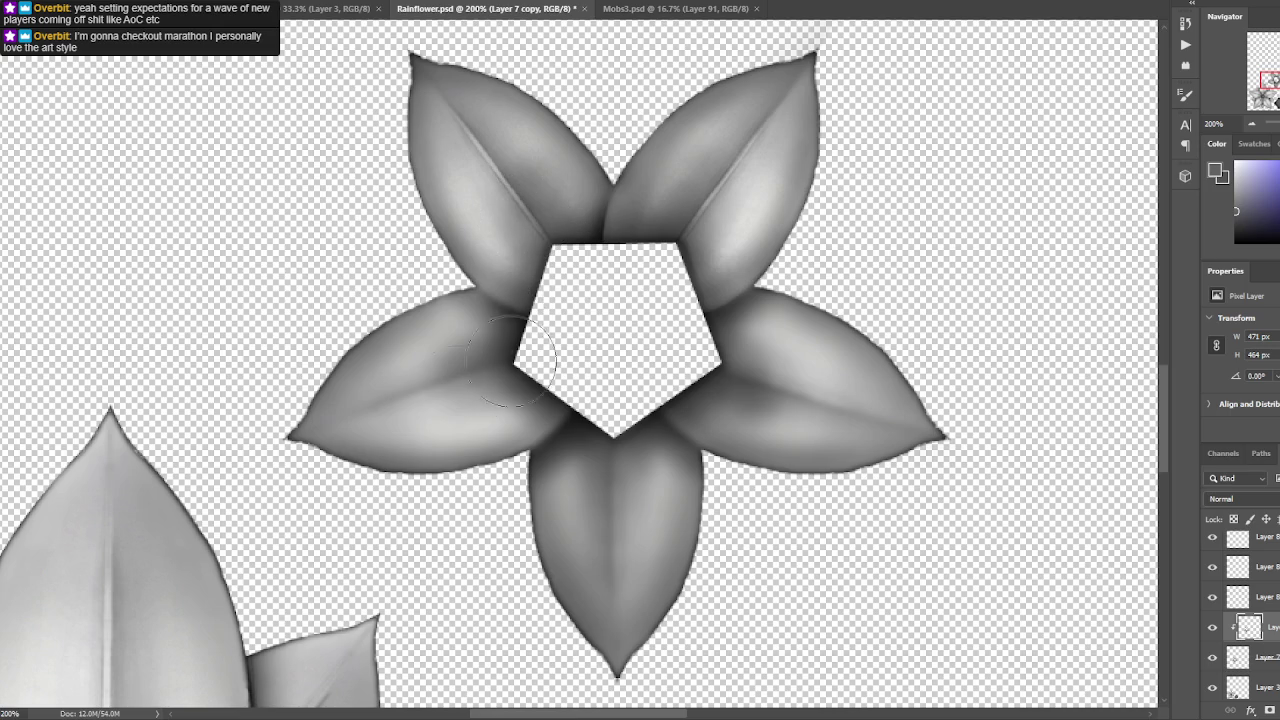
drag(384, 411, 507, 367)
drag(614, 598, 614, 440)
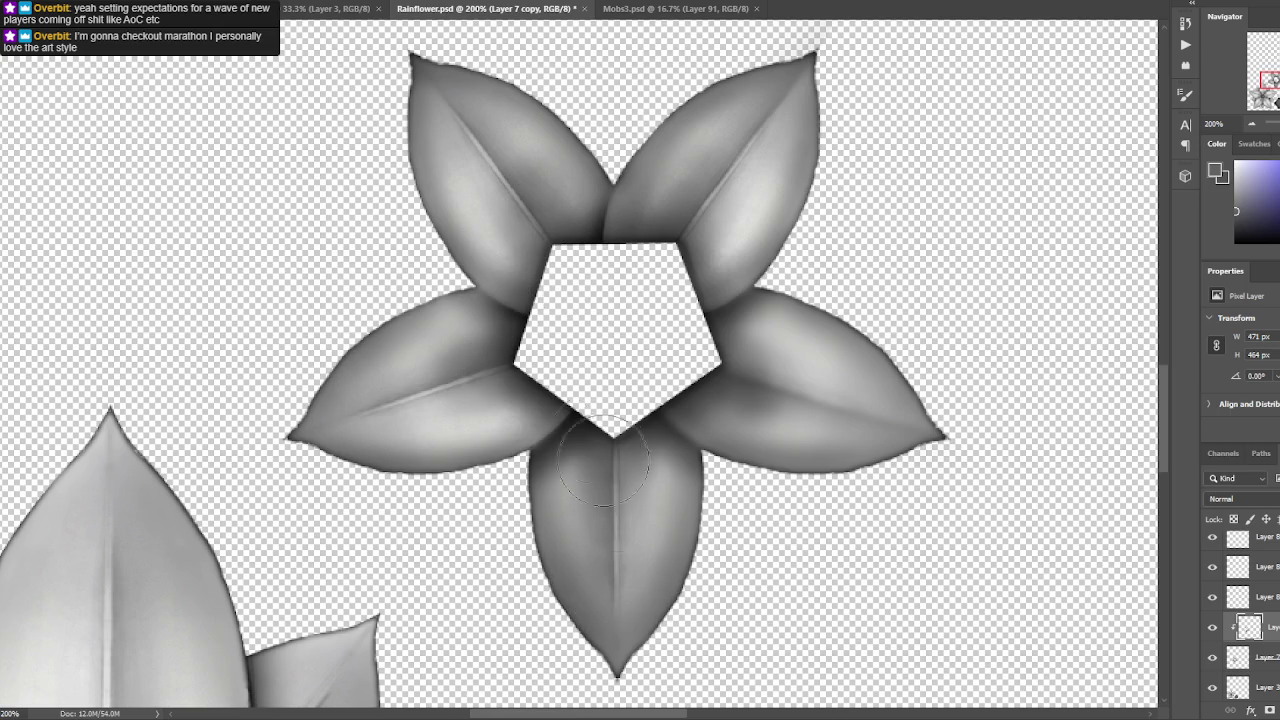
drag(938, 436, 712, 372)
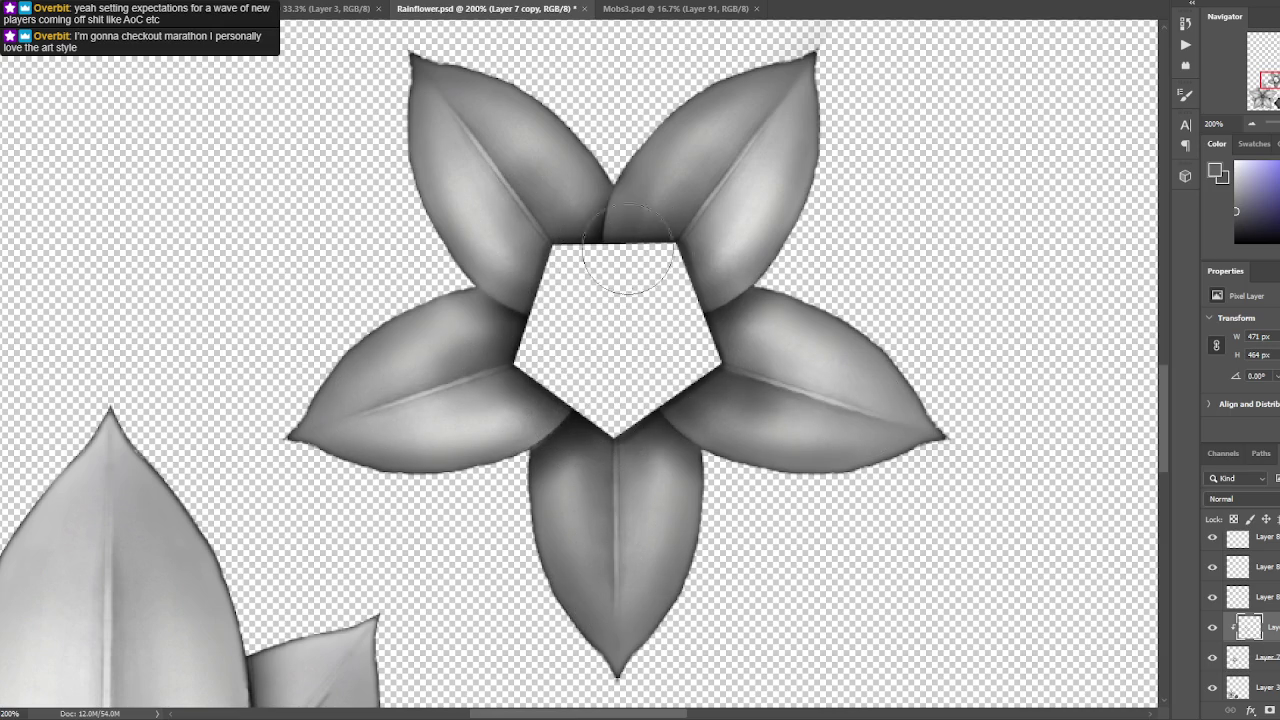
scroll(678, 315, down, 3)
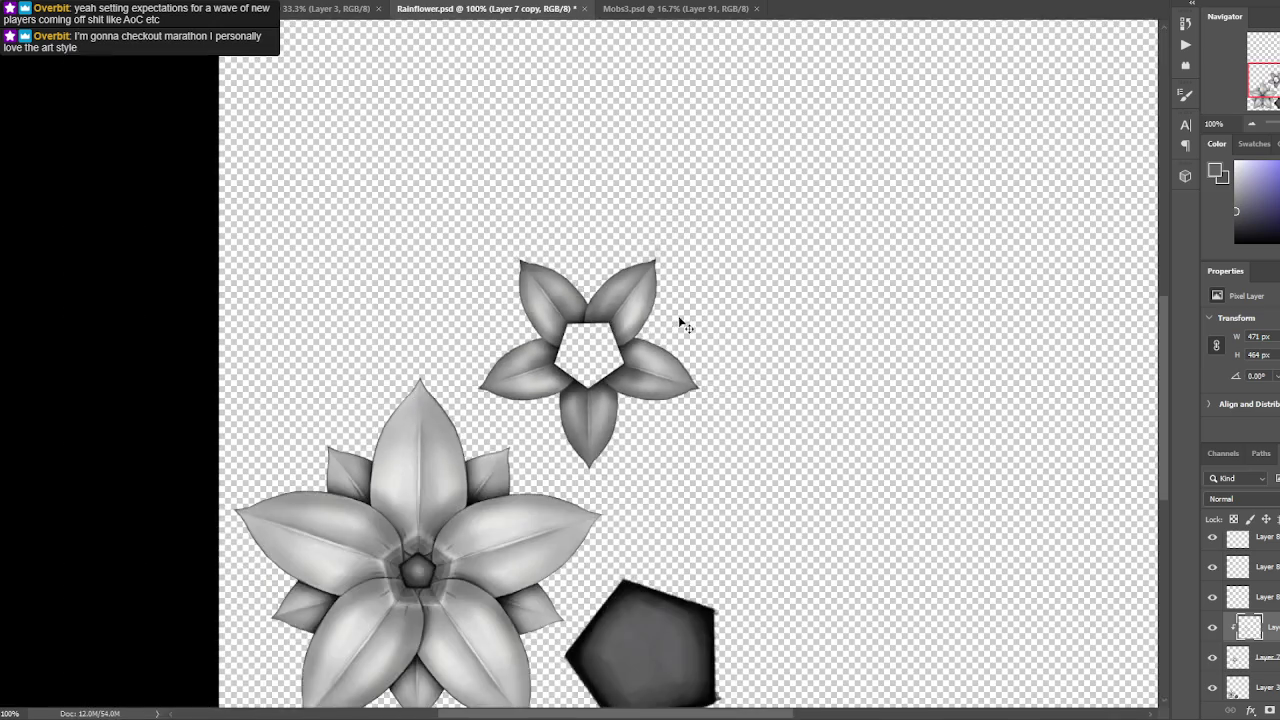
- Compare the blurred copy, merge it down into Layer 7, and save Rainflower.psd
scroll(678, 315, up, 1)
key(ctrl+s)
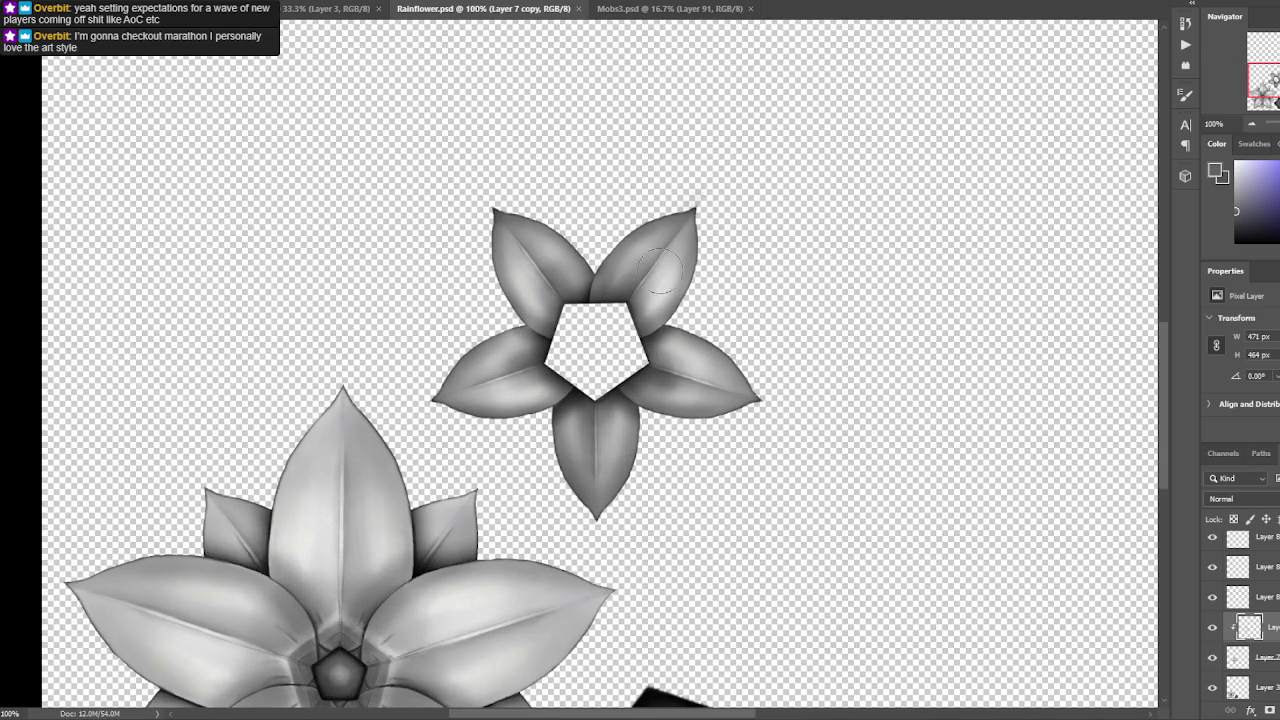
click(1212, 627)
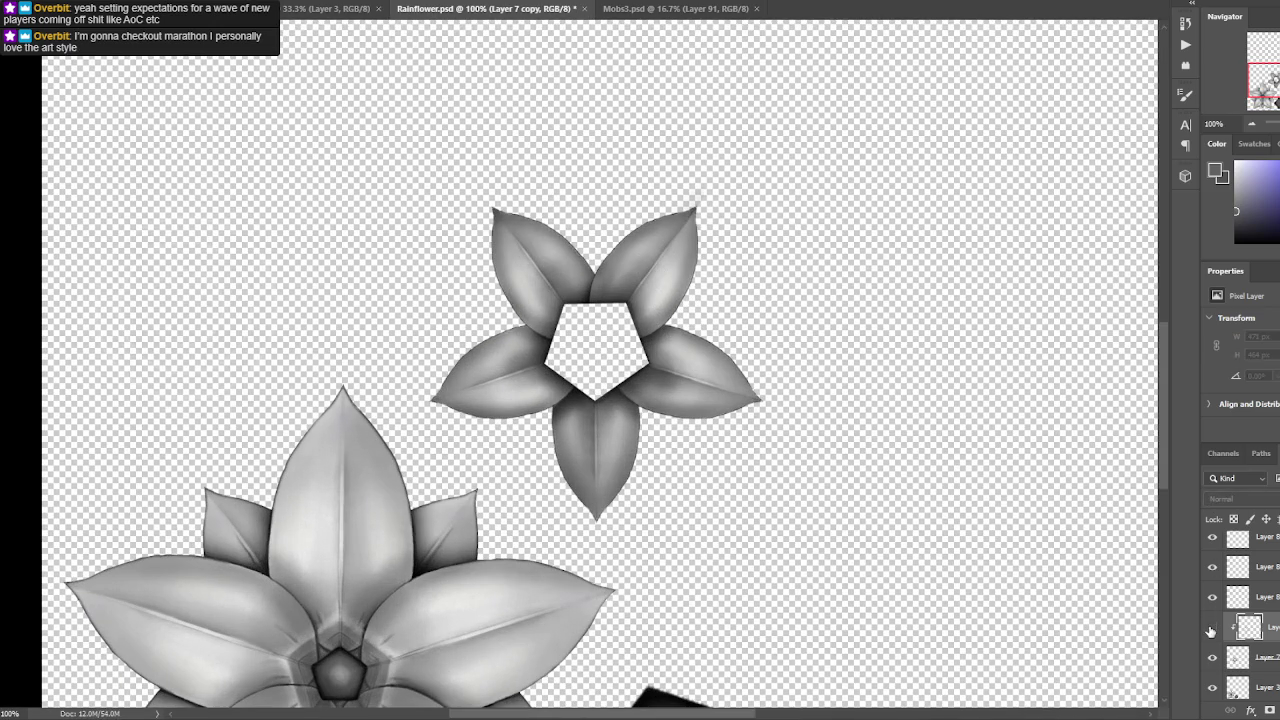
click(1212, 627)
scroll(943, 503, up, 3)
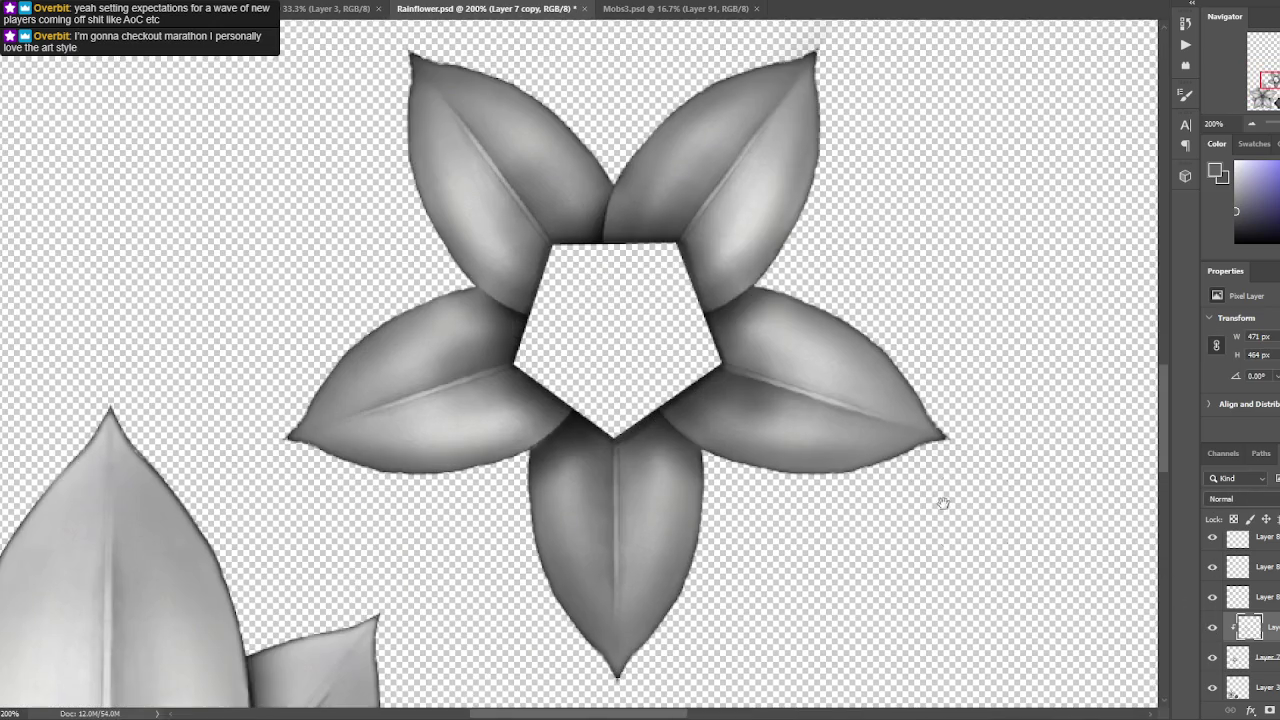
right_click(1250, 627)
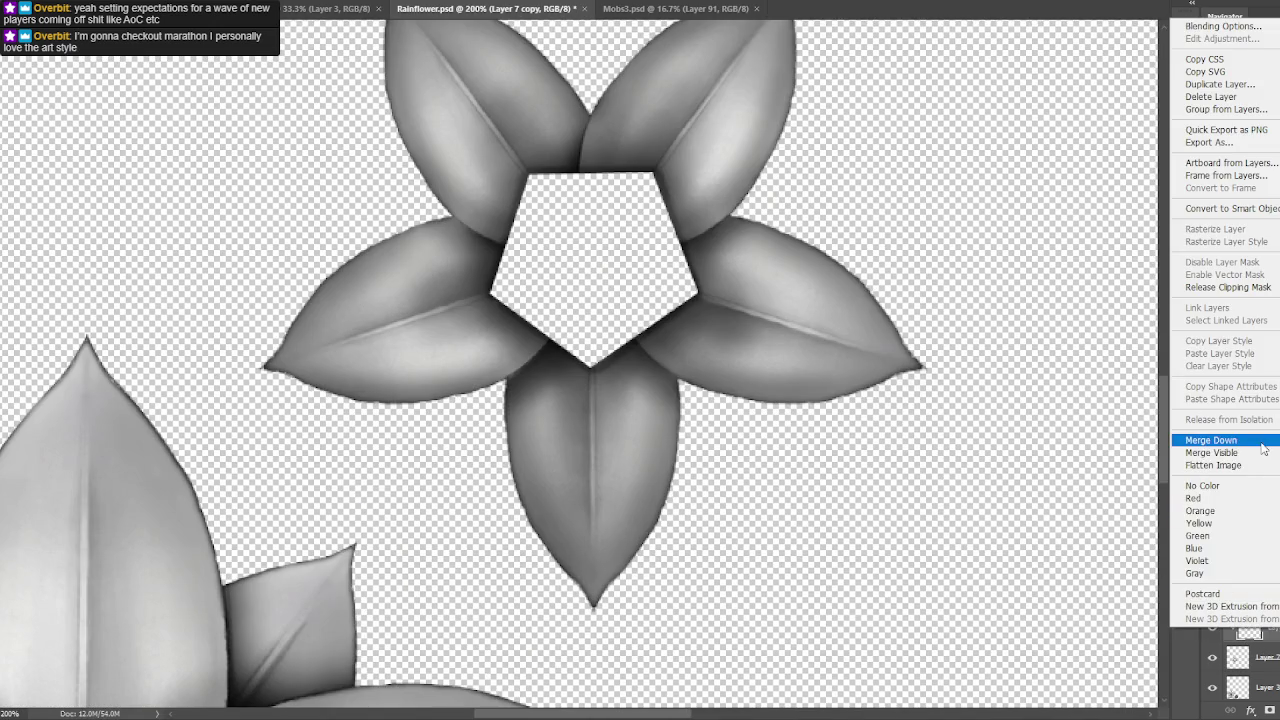
click(1131, 517)
key(ctrl+minus)
key(ctrl+minus)
key(b)
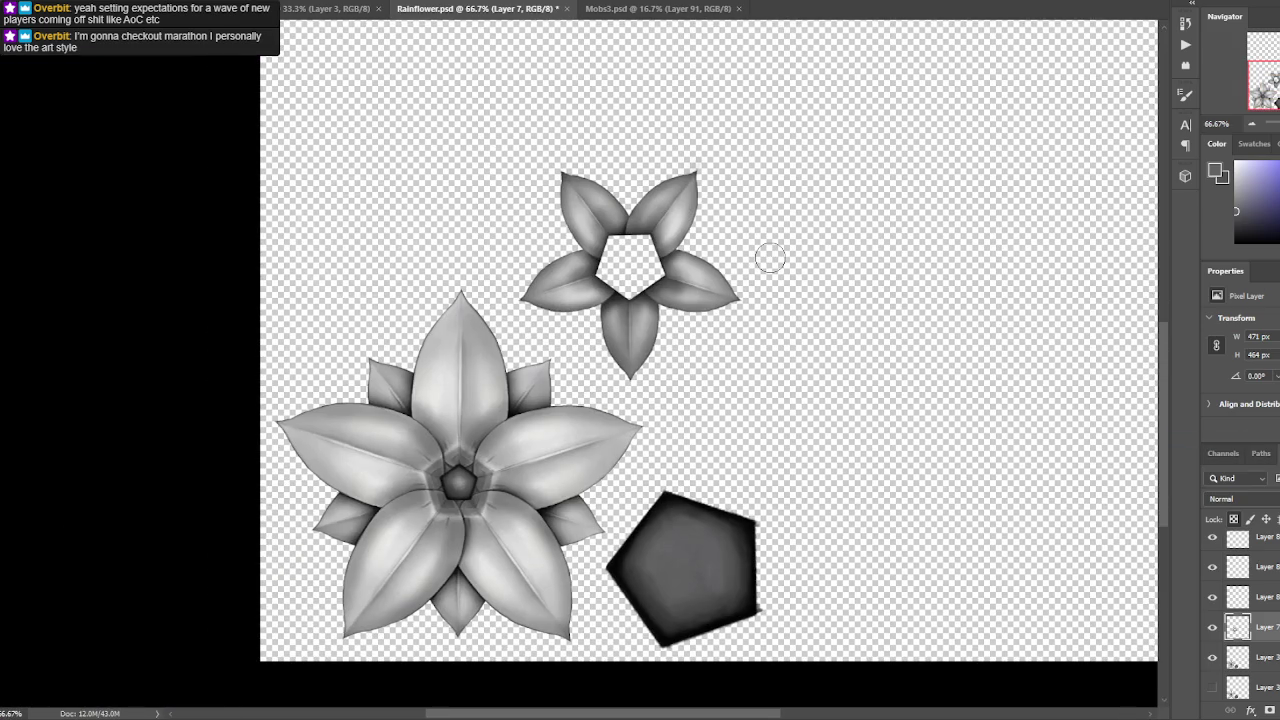
key(ctrl+s)
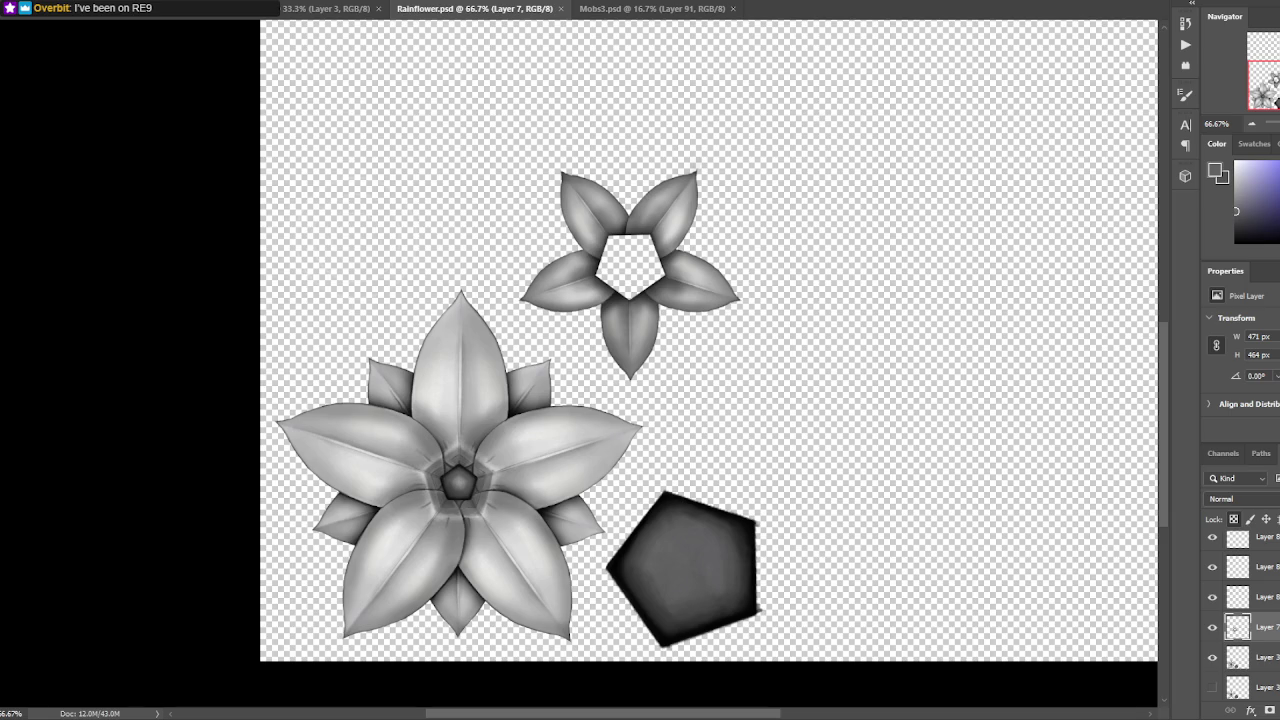
- Switch to Blender and orbit to view the flower model from above
key(alt+Tab)
click(875, 389)
scroll(1065, 240, up, 2)
mouse_move(880, 260)
mouse_down()
mouse_move(886, 373)
mouse_move(951, 271)
mouse_move(1096, 300)
mouse_move(1011, 297)
mouse_move(1174, 323)
mouse_move(1014, 366)
mouse_move(1080, 368)
mouse_move(856, 308)
mouse_move(1099, 278)
mouse_move(966, 305)
mouse_move(886, 340)
mouse_move(929, 323)
mouse_move(886, 319)
mouse_up()
scroll(886, 373, down, 2)
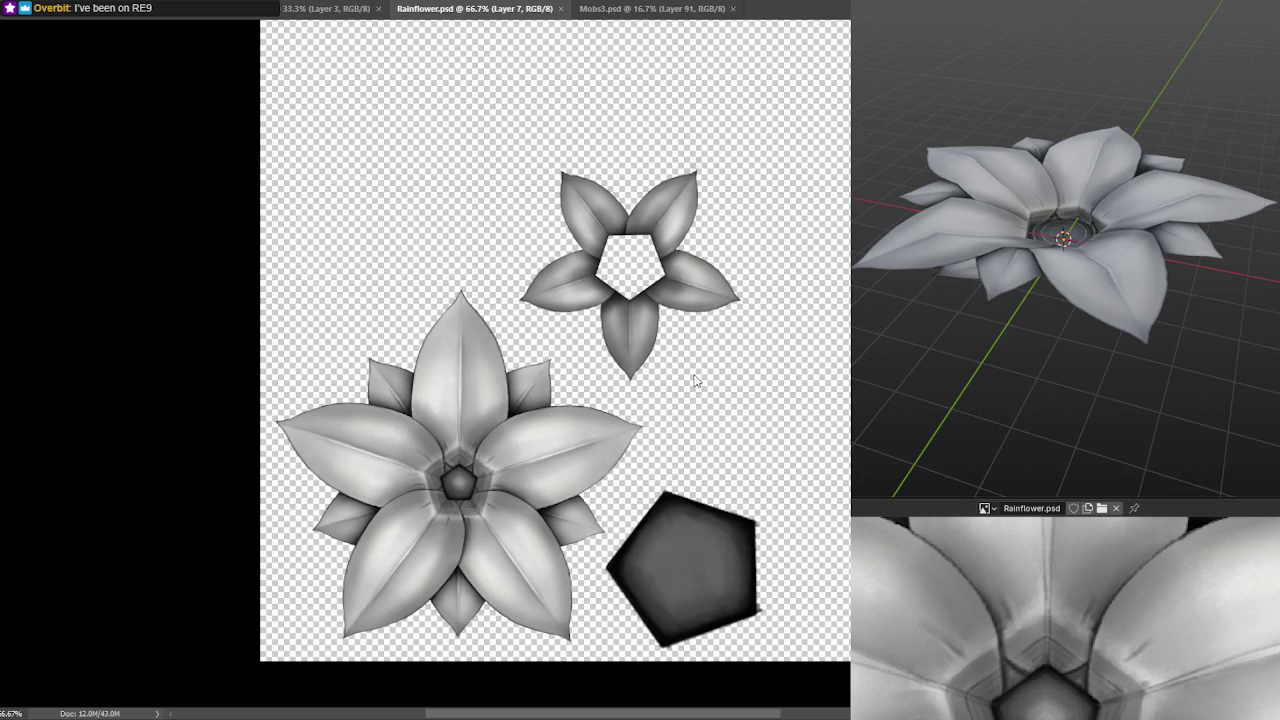
- Select the area around the small flower, notch its edge, and fill it green
mouse_move(696, 376)
mouse_down()
mouse_move(548, 343)
mouse_move(700, 372)
mouse_up()
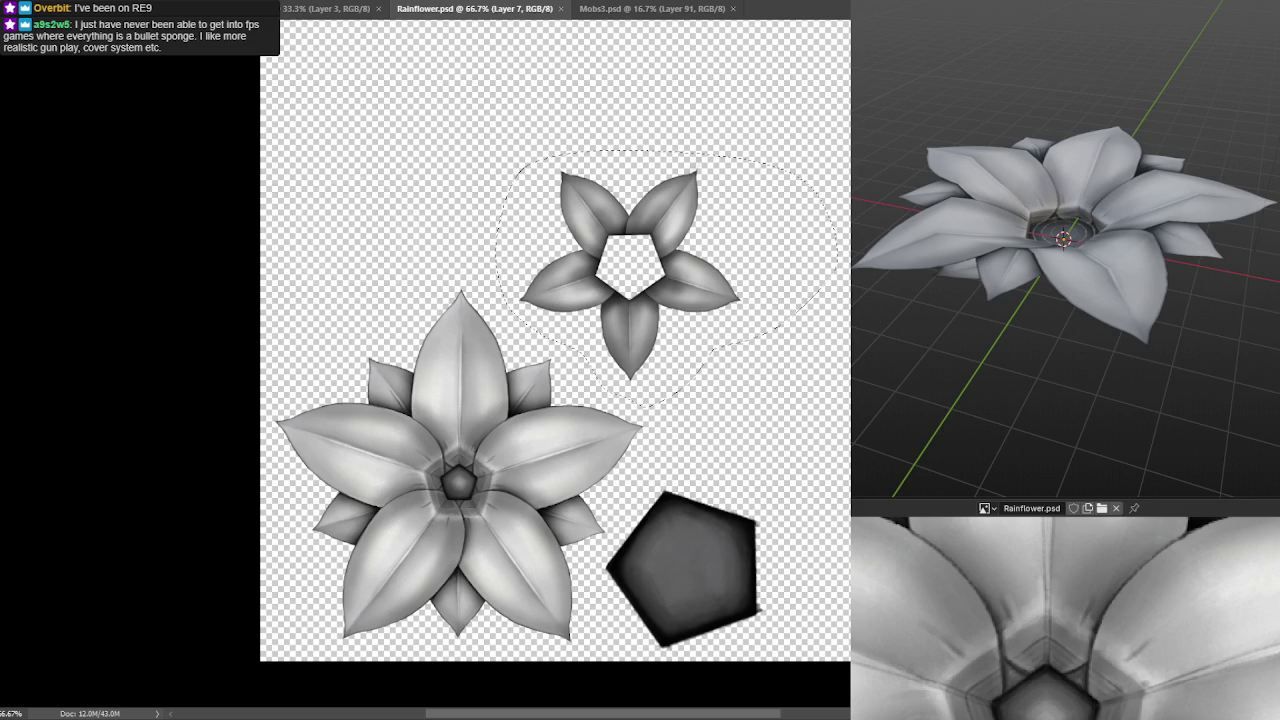
key(Delete)
key(ctrl+z)
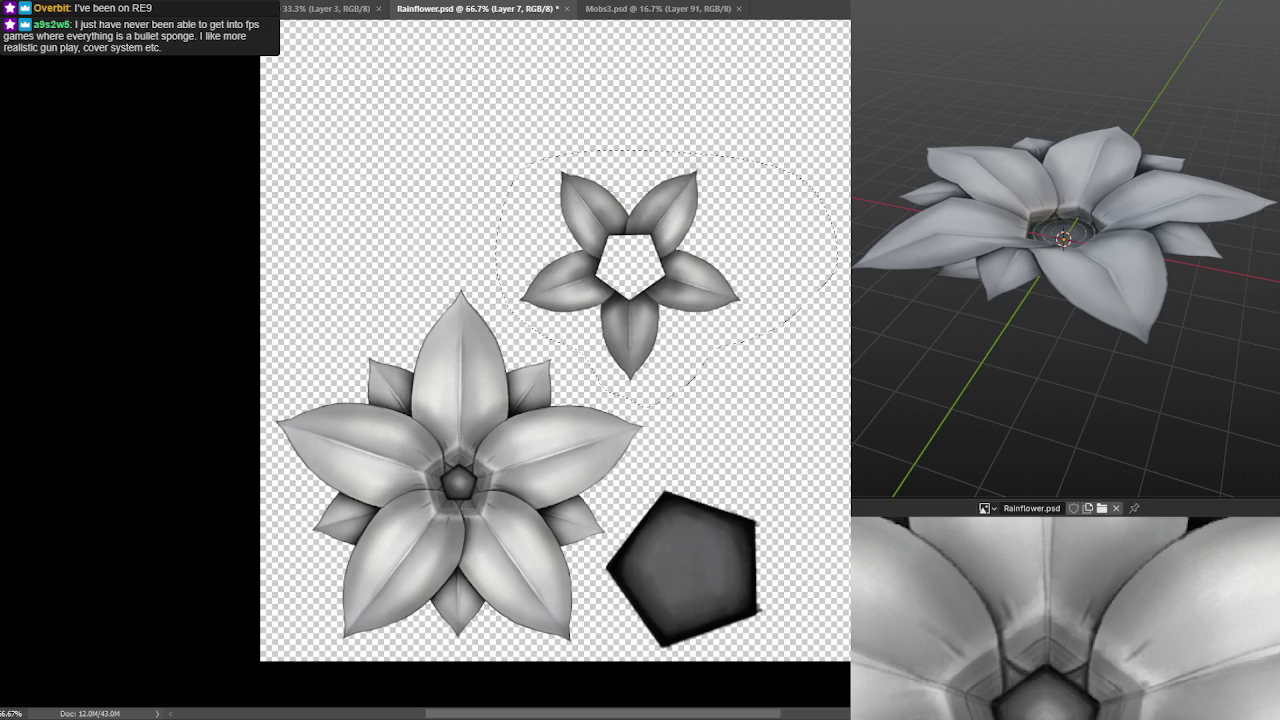
drag(828, 290, 712, 350)
key(ctrl+z)
key(ctrl+shift+z)
click(618, 252)
key(ctrl+d)
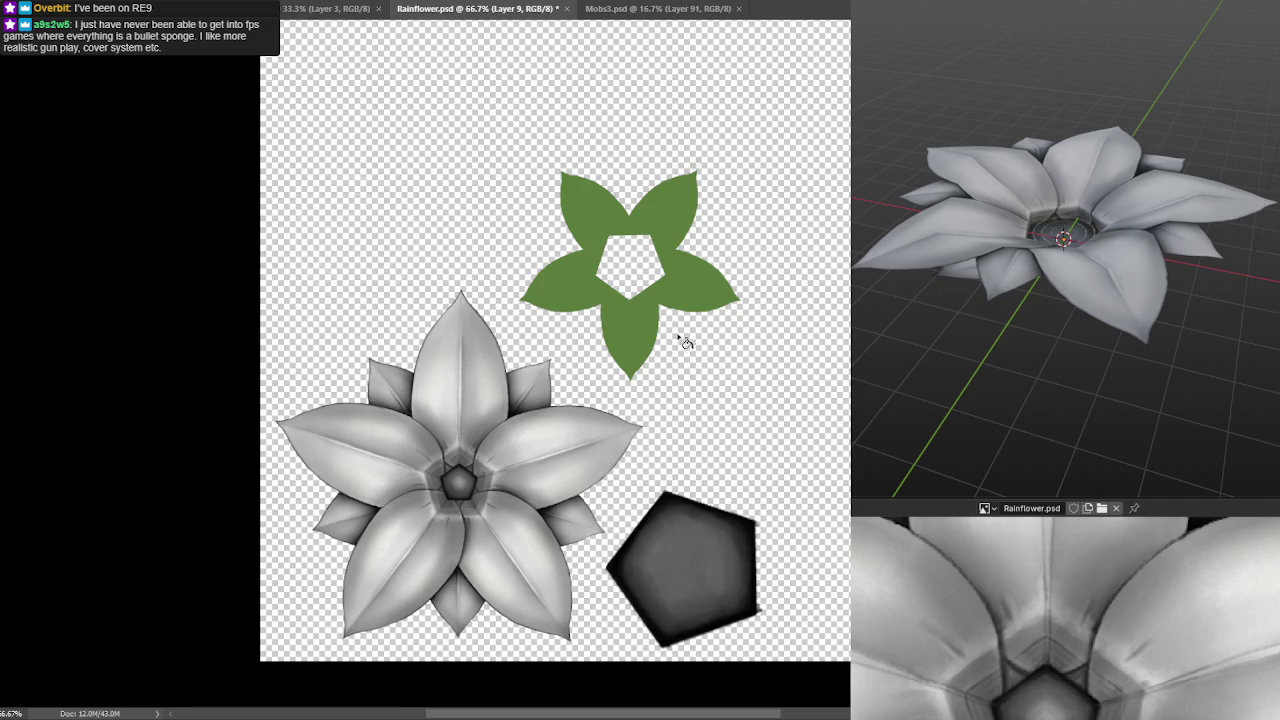
- Duplicate the green leaf layer with a brighter blend mode and save to check the 3D leaves
drag(685, 342, 802, 267)
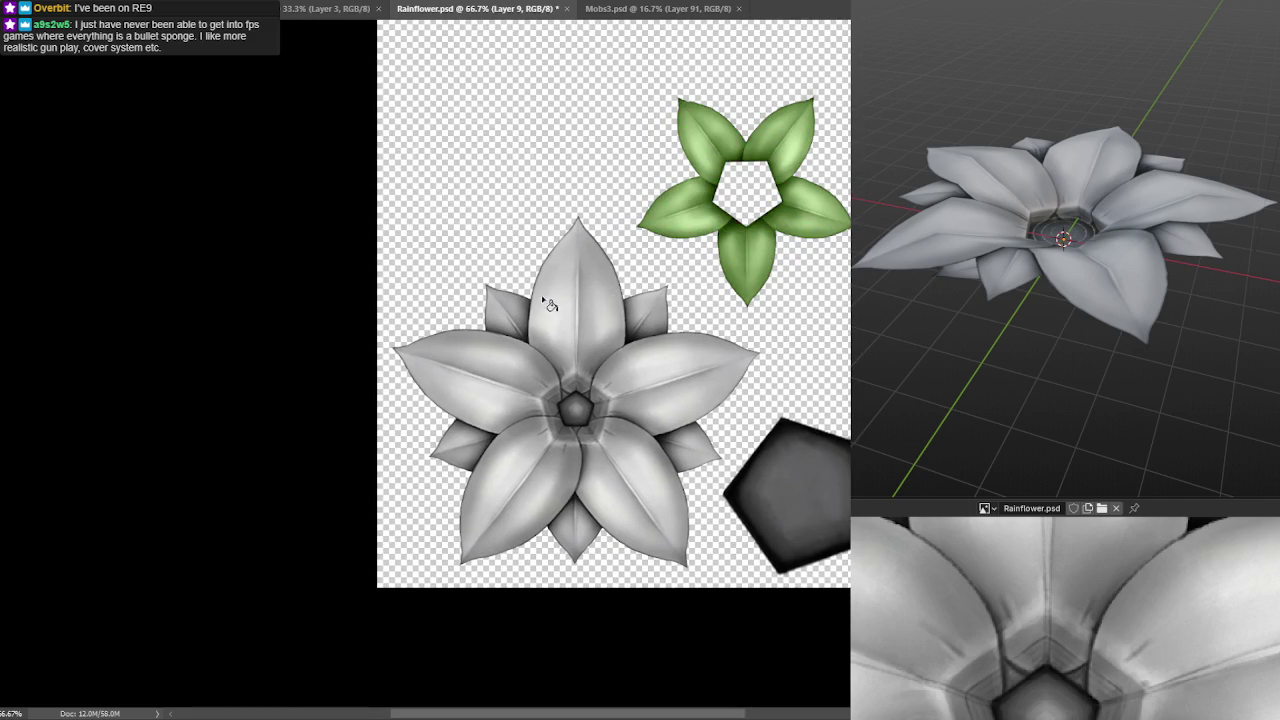
drag(1185, 360, 1196, 313)
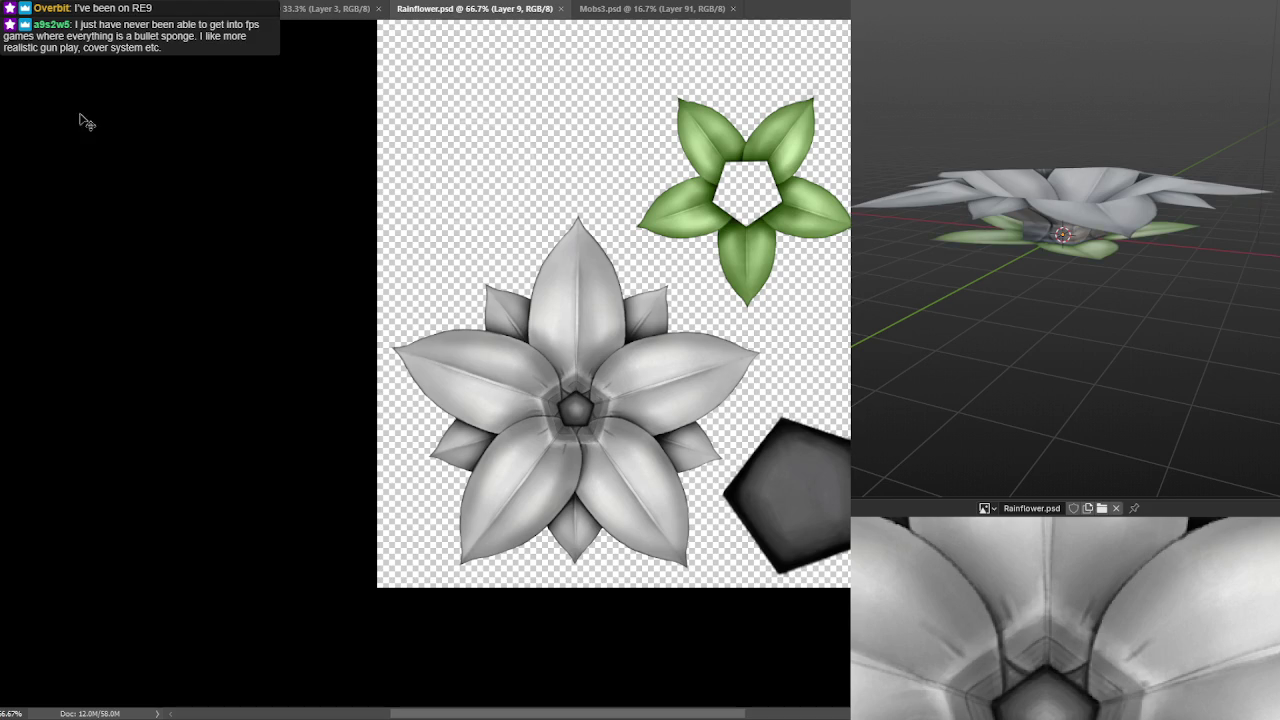
drag(1100, 316, 1045, 306)
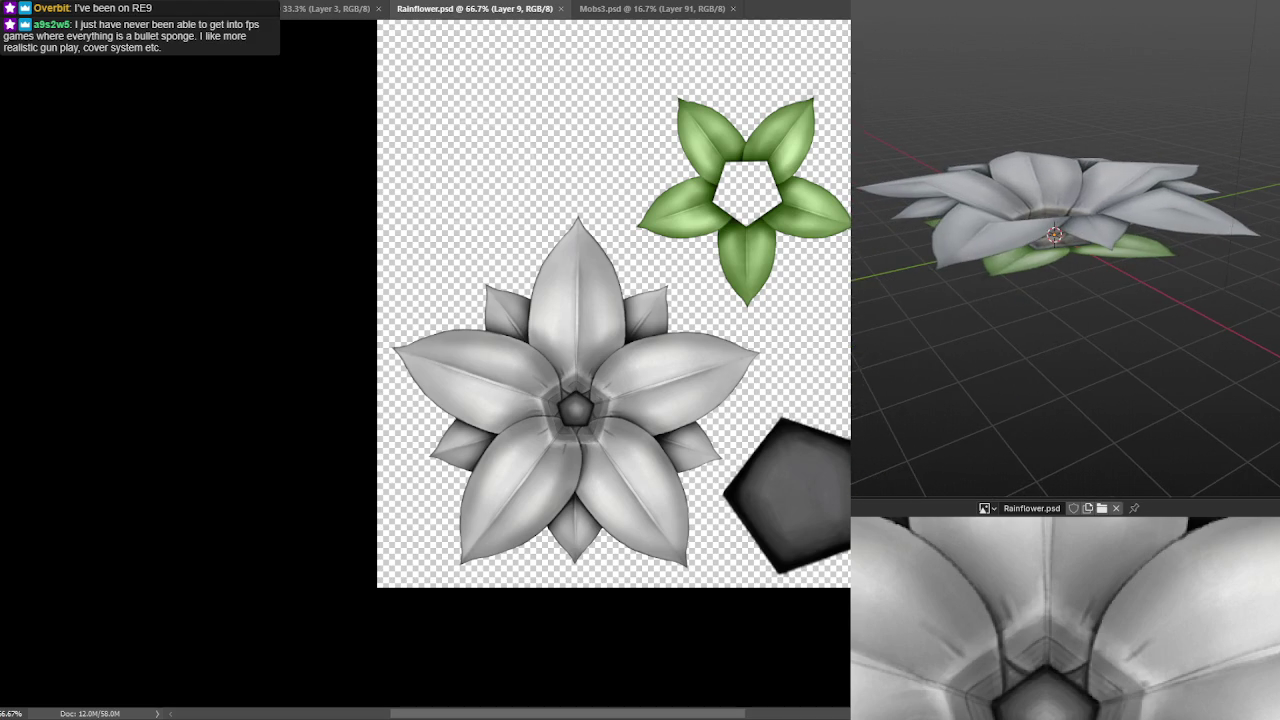
key(ctrl+j)
key(shift+alt+m)
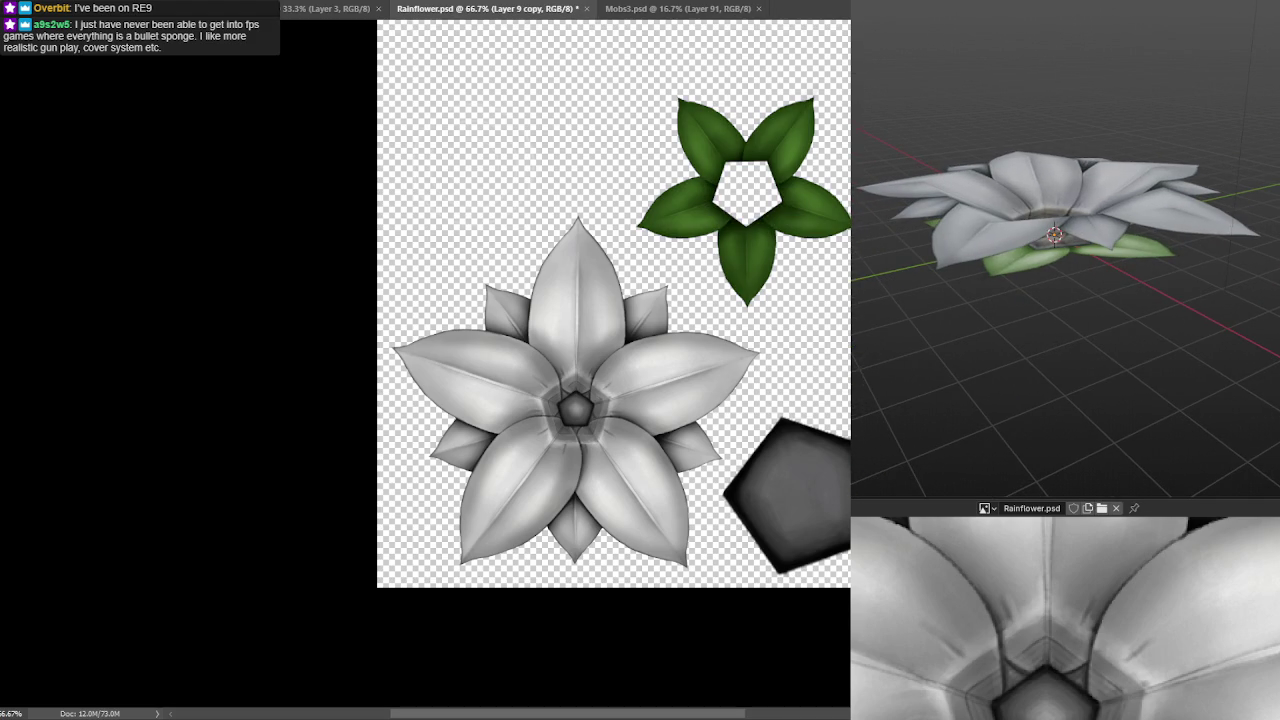
key(shift+plus)
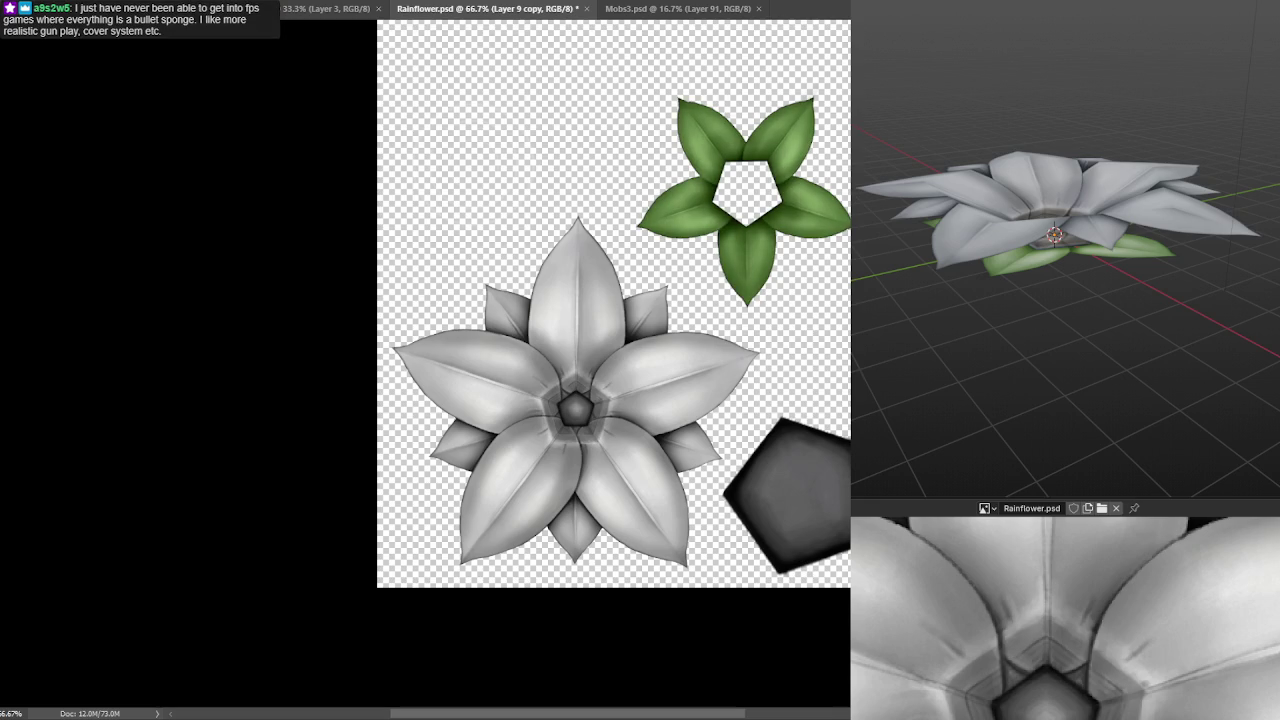
key(ctrl+s)
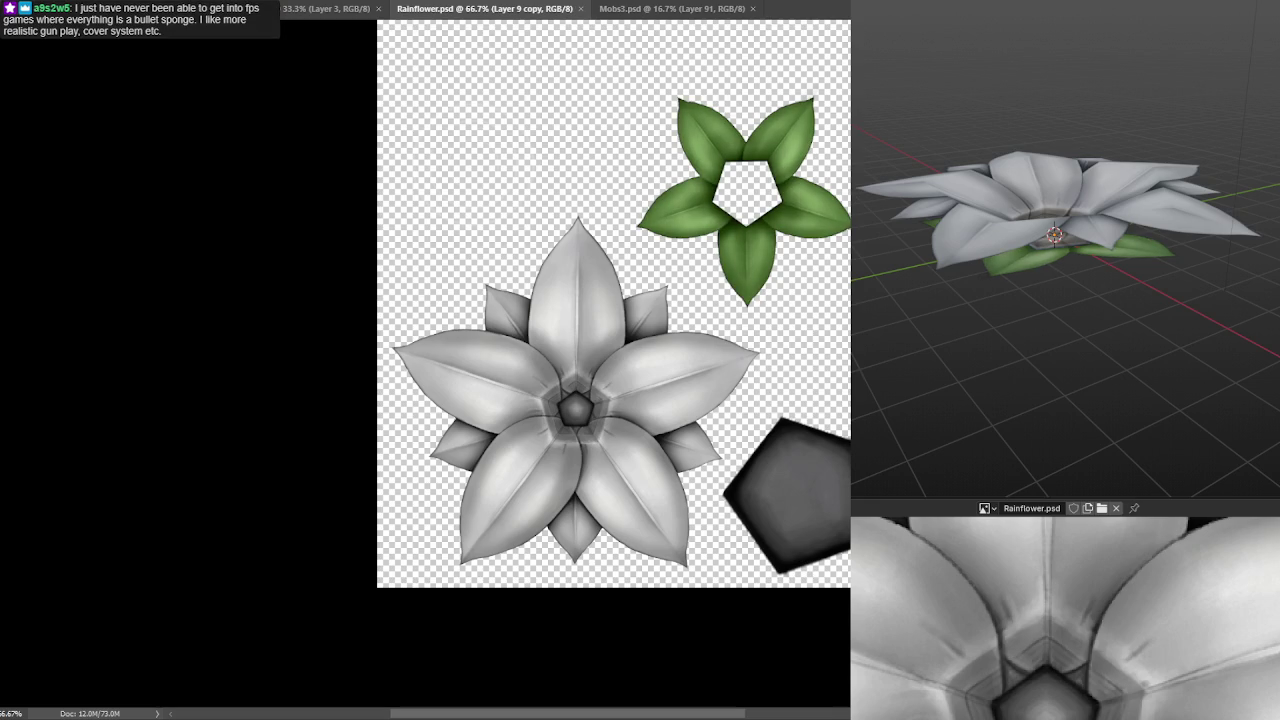
- Darken the green leaf ring evenly, save to refresh the preview, then move to Layer 9
click(806, 262)
key(ctrl+s)
key(ctrl+f)
key(ctrl+s)
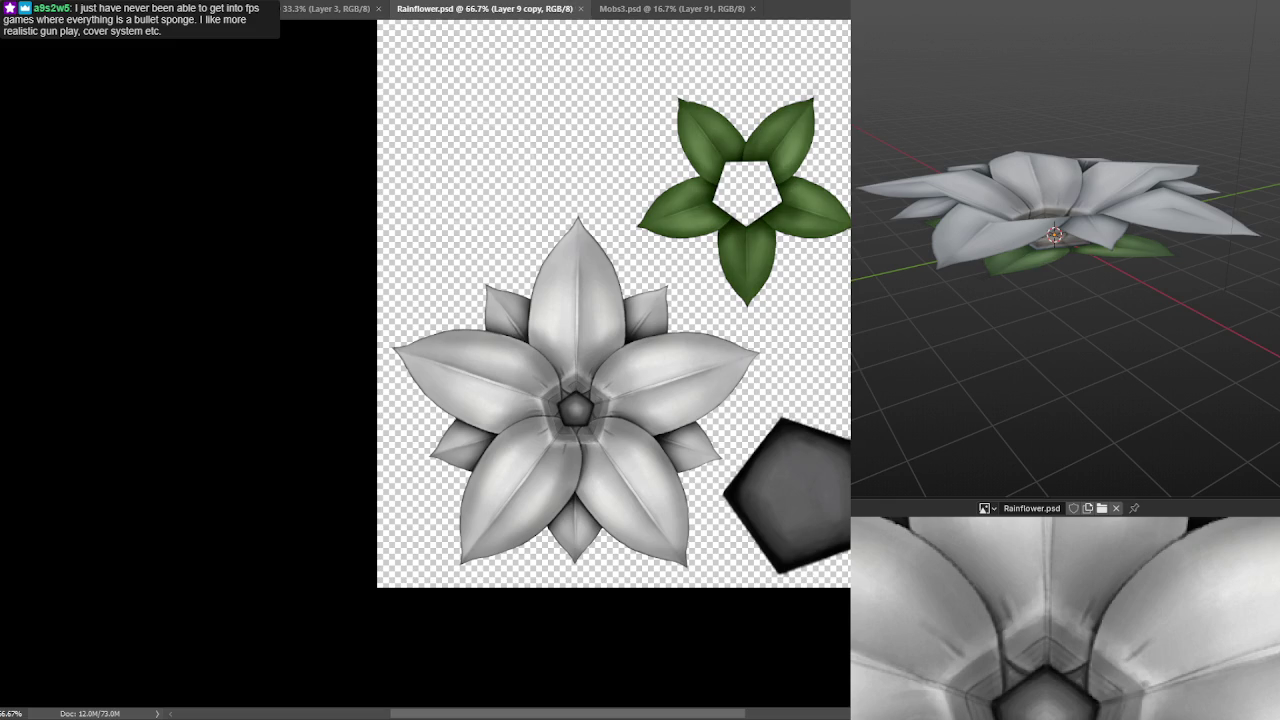
mouse_move(1131, 340)
mouse_down()
mouse_move(1131, 366)
mouse_move(1131, 309)
mouse_up()
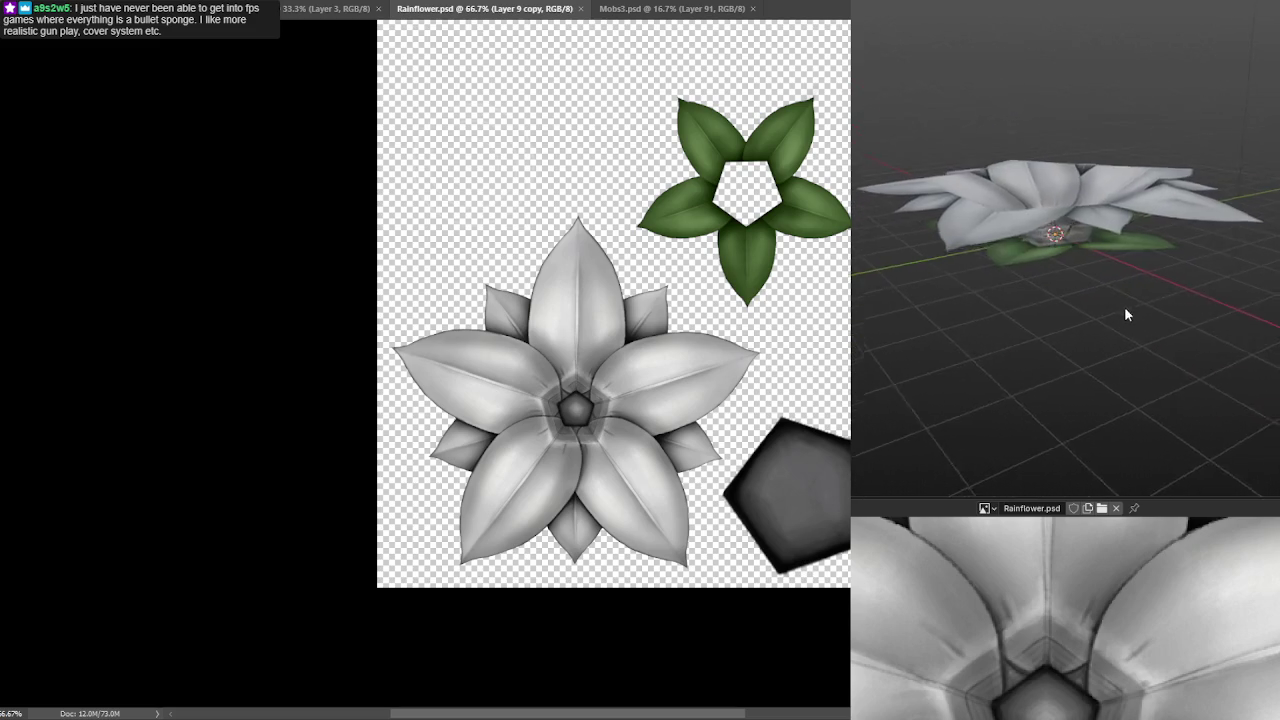
key(ctrl+z)
key(ctrl+z)
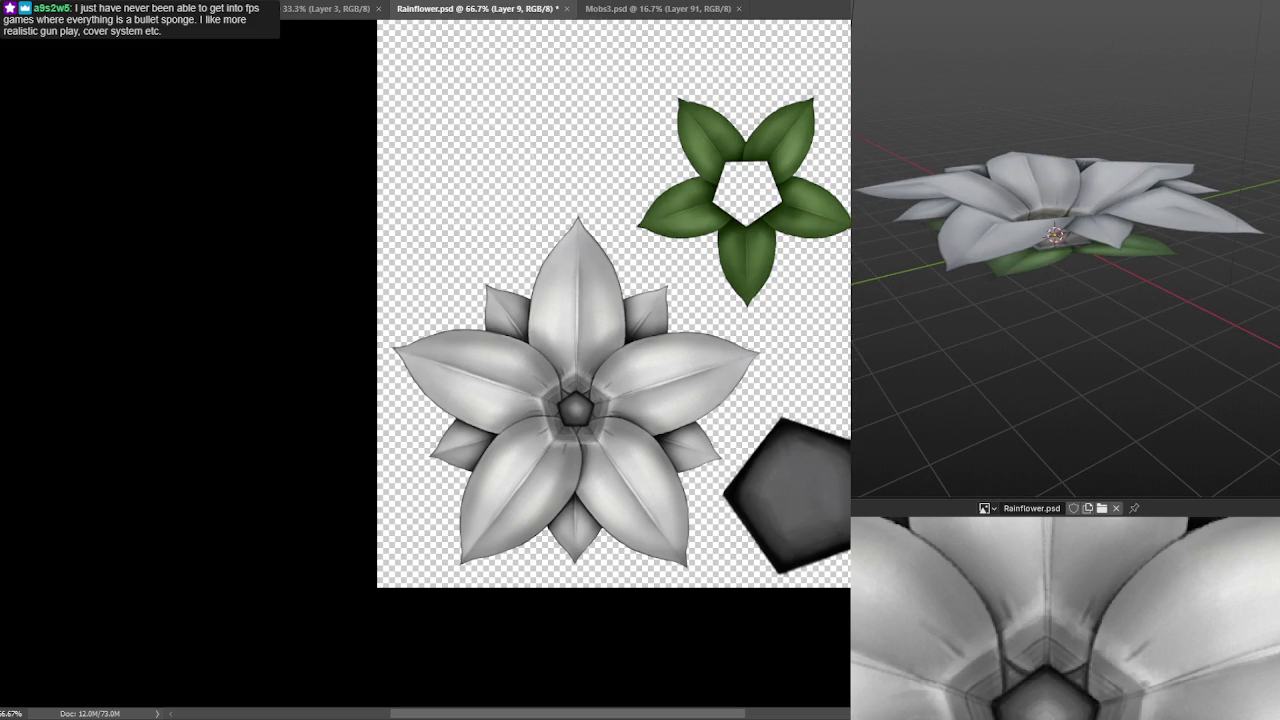
key(ctrl+z)
key(ctrl+z)
key(ctrl+z)
key(ctrl+z)
key(ctrl+z)
key(ctrl+z)
key(ctrl+z)
key(ctrl+z)
key(ctrl+z)
key(ctrl+z)
key(ctrl+z)
key(ctrl+z)
key(ctrl+z)
key(ctrl+z)
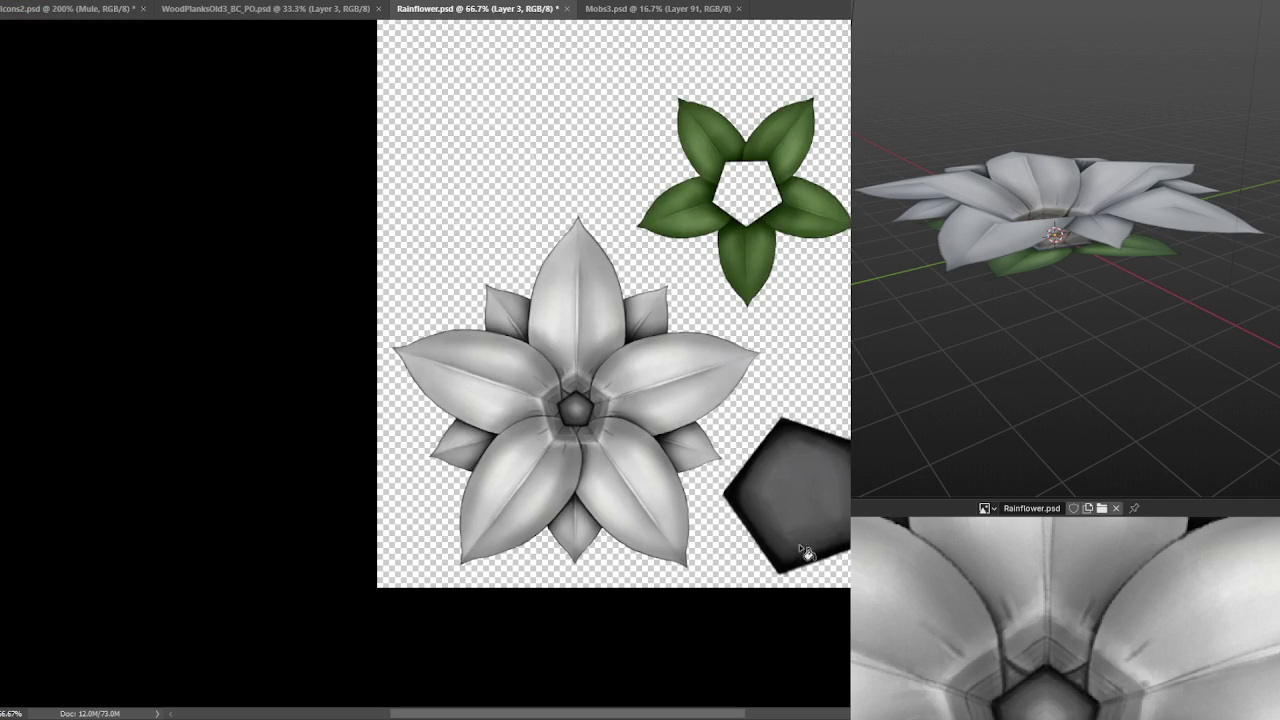
- Fill a new layer over the grey flower with light teal, clipped and blended into its shading
mouse_move(716, 517)
mouse_down()
mouse_move(777, 343)
mouse_move(651, 249)
mouse_move(410, 266)
mouse_move(342, 634)
mouse_move(718, 515)
mouse_up()
key(ctrl+j)
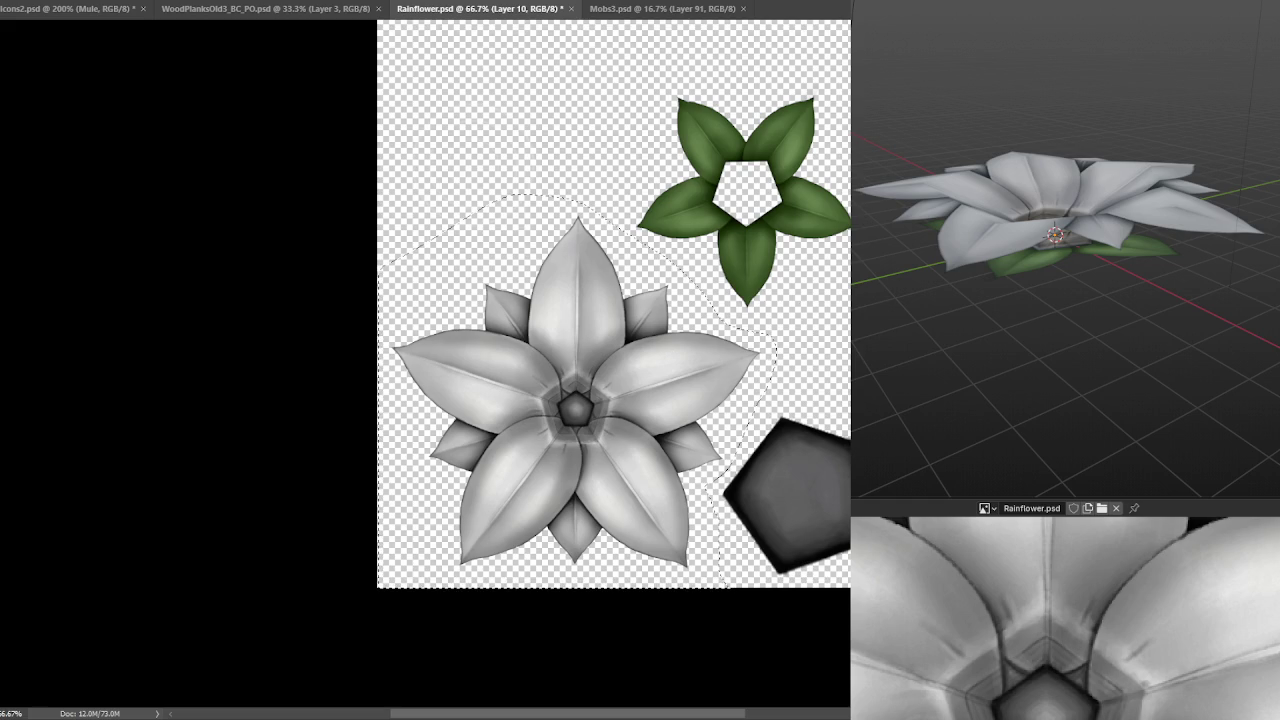
click(540, 357)
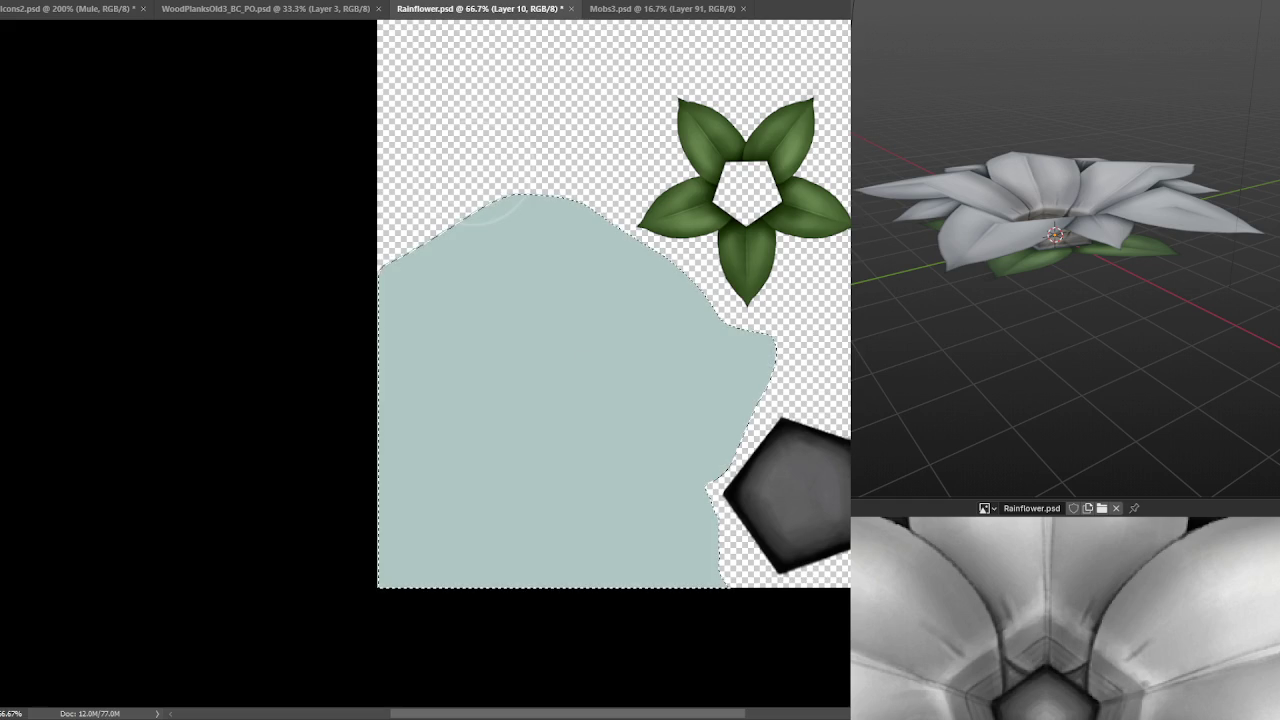
key(ctrl+alt+g)
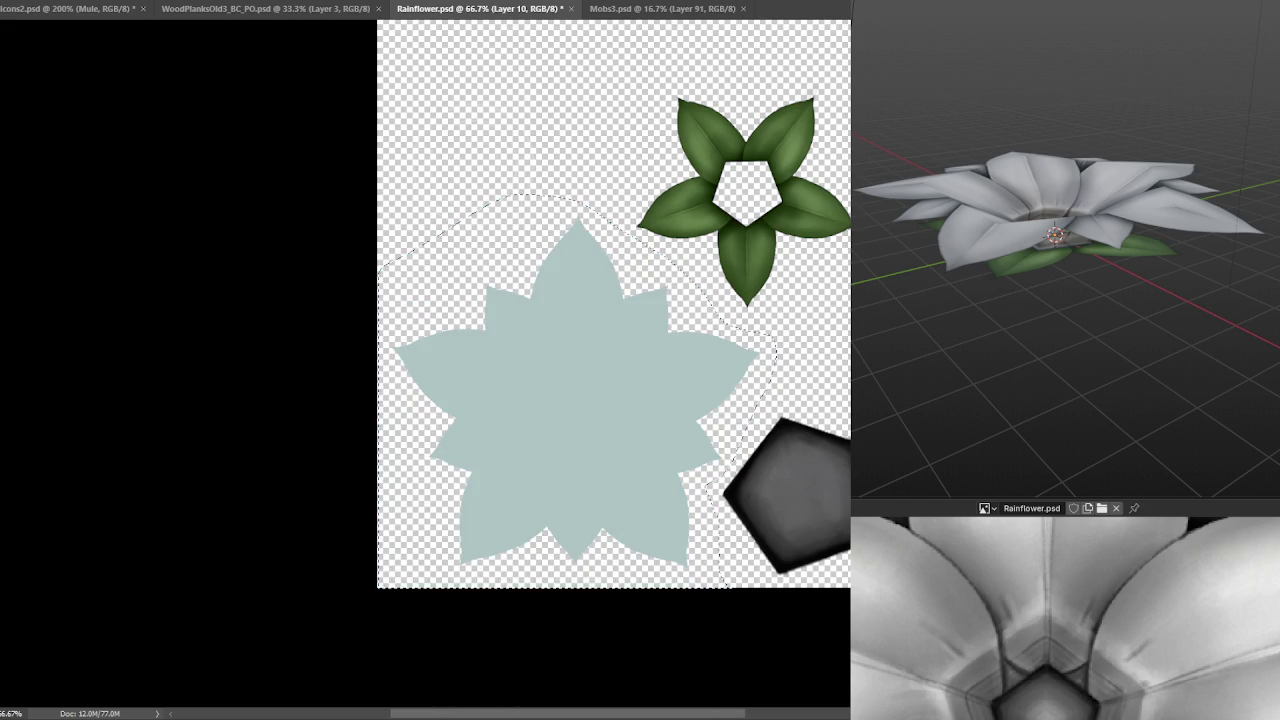
key(shift+plus)
key(shift+plus)
key(shift+plus)
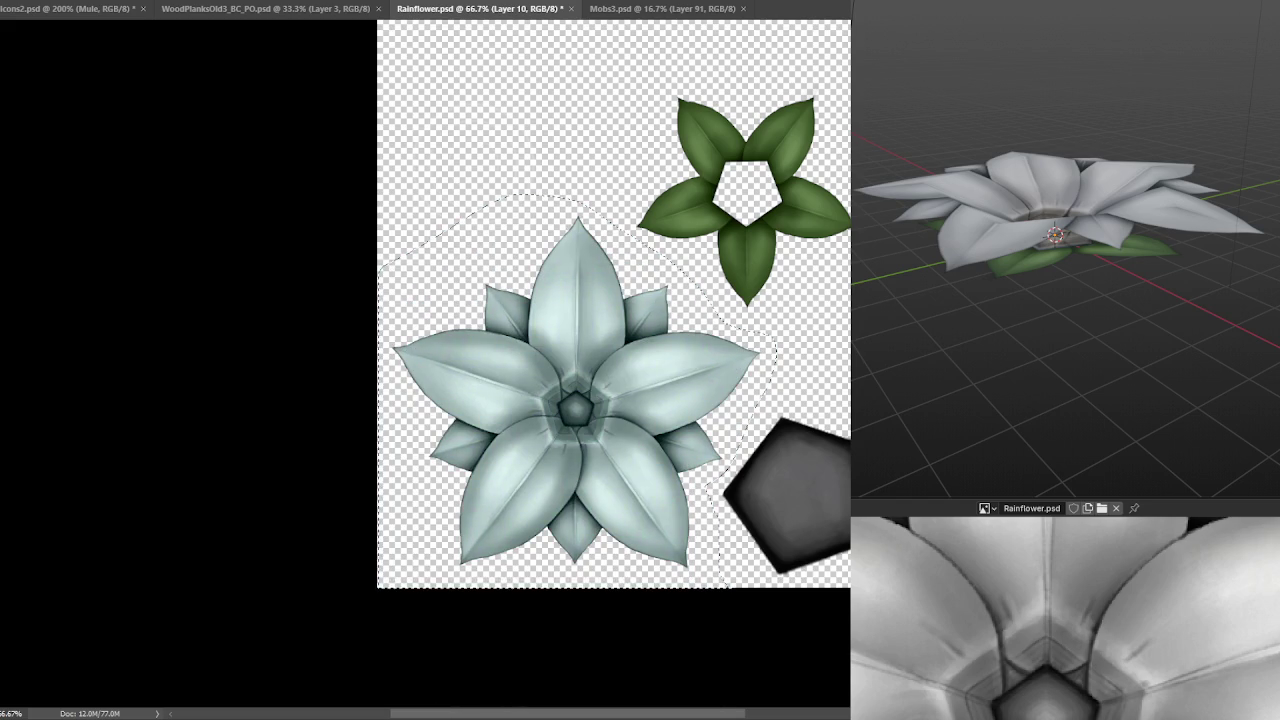
- Duplicate the teal tint, cycle its blend modes for a darker teal, and deselect
key(ctrl+j)
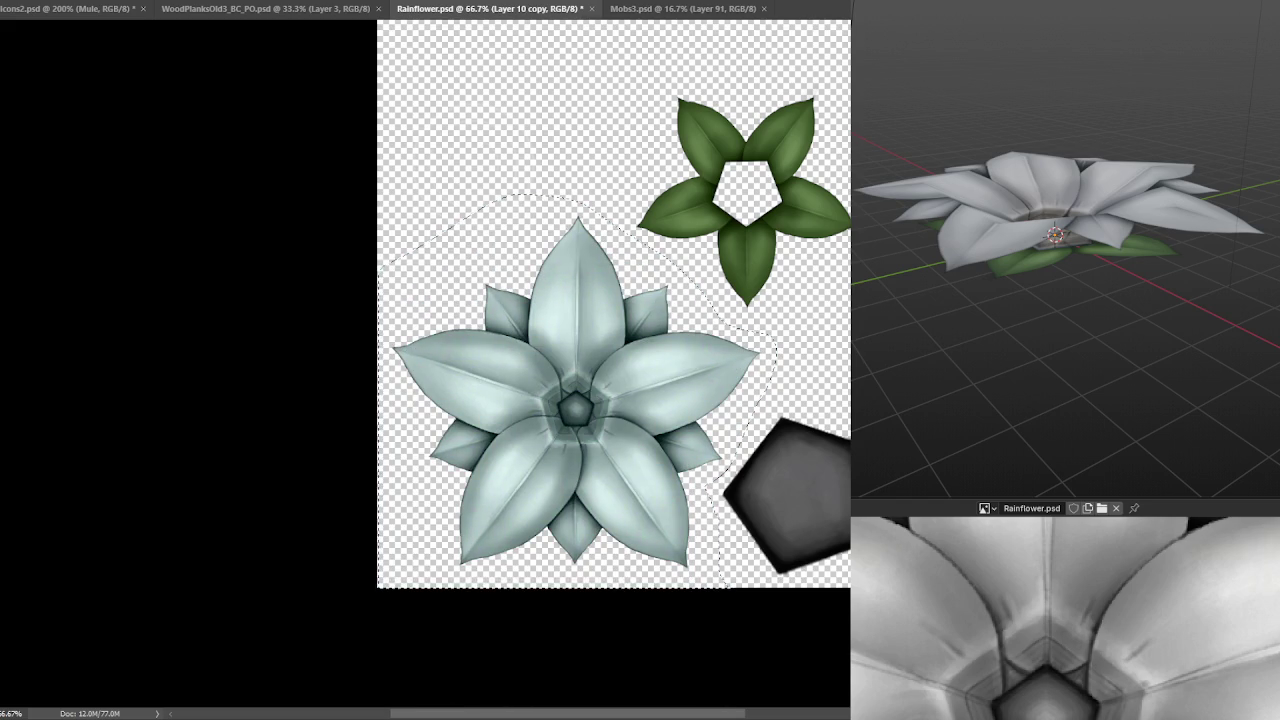
key(shift+plus)
key(shift+plus)
key(shift+plus)
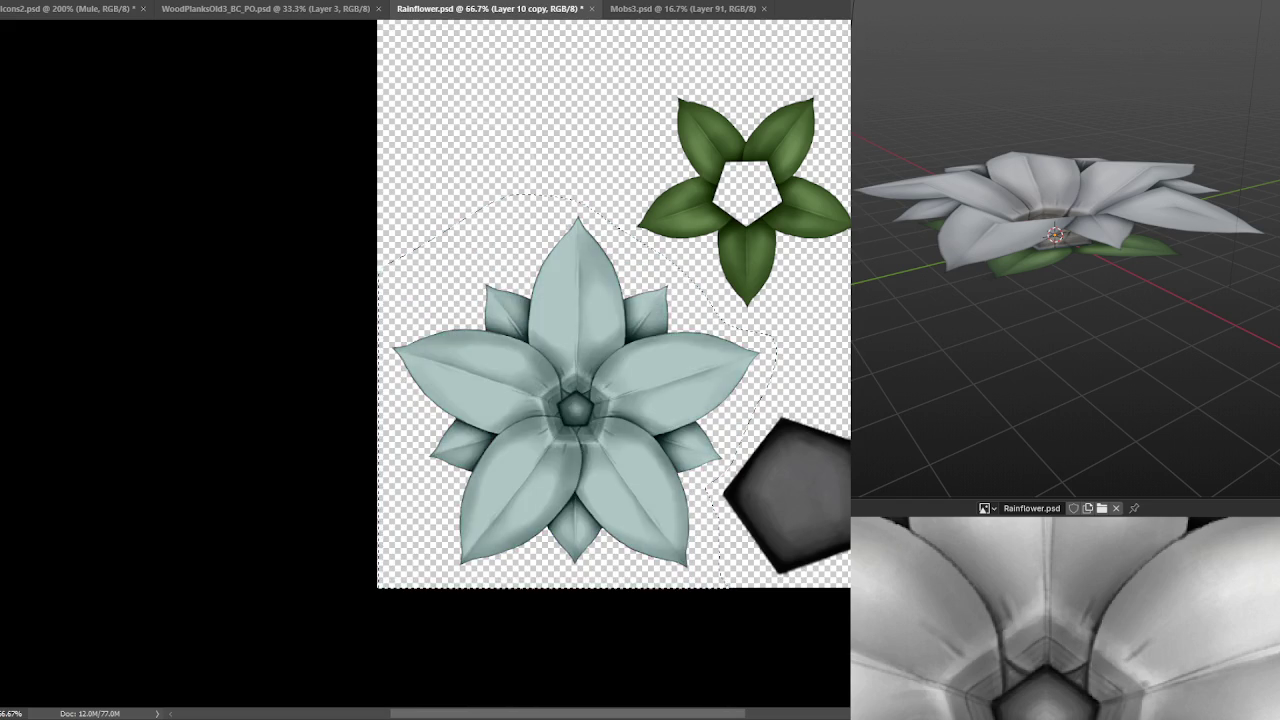
key(shift+plus)
key(shift+plus)
key(shift+plus)
key(shift+plus)
key(shift+plus)
key(shift+plus)
key(shift+plus)
key(shift+plus)
key(shift+plus)
key(shift+plus)
key(shift+plus)
key(shift+plus)
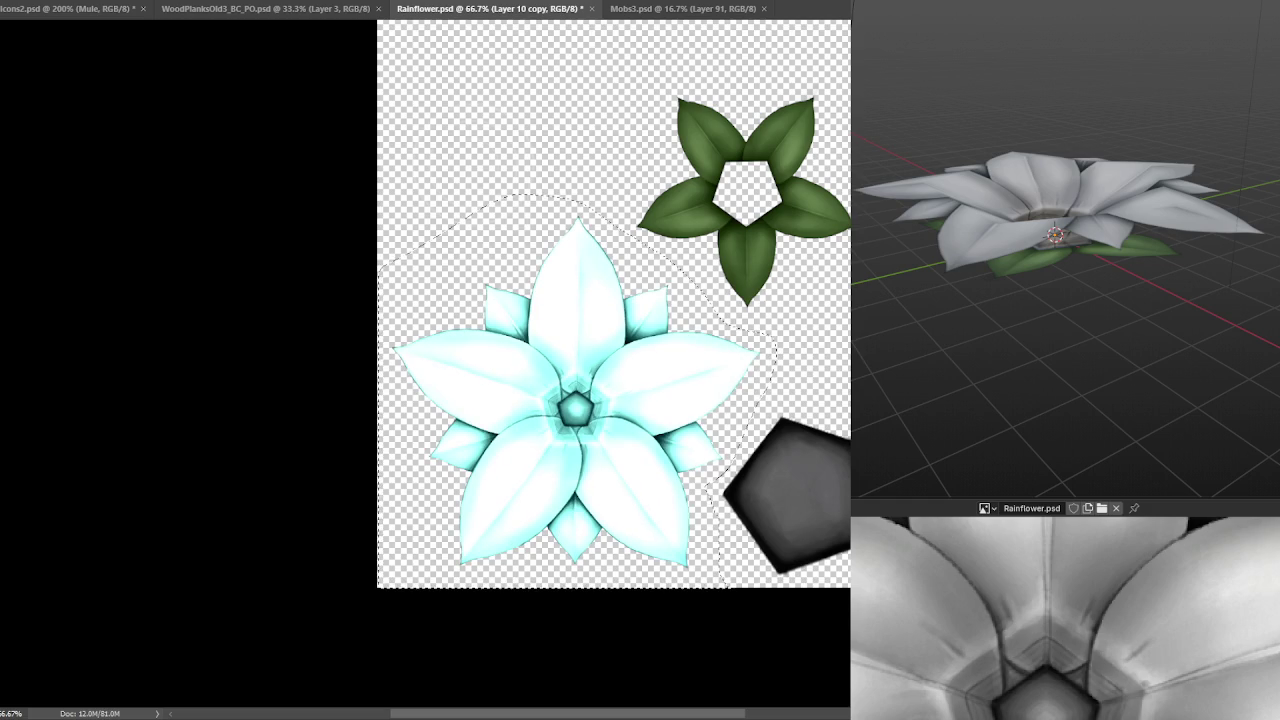
key(shift+plus)
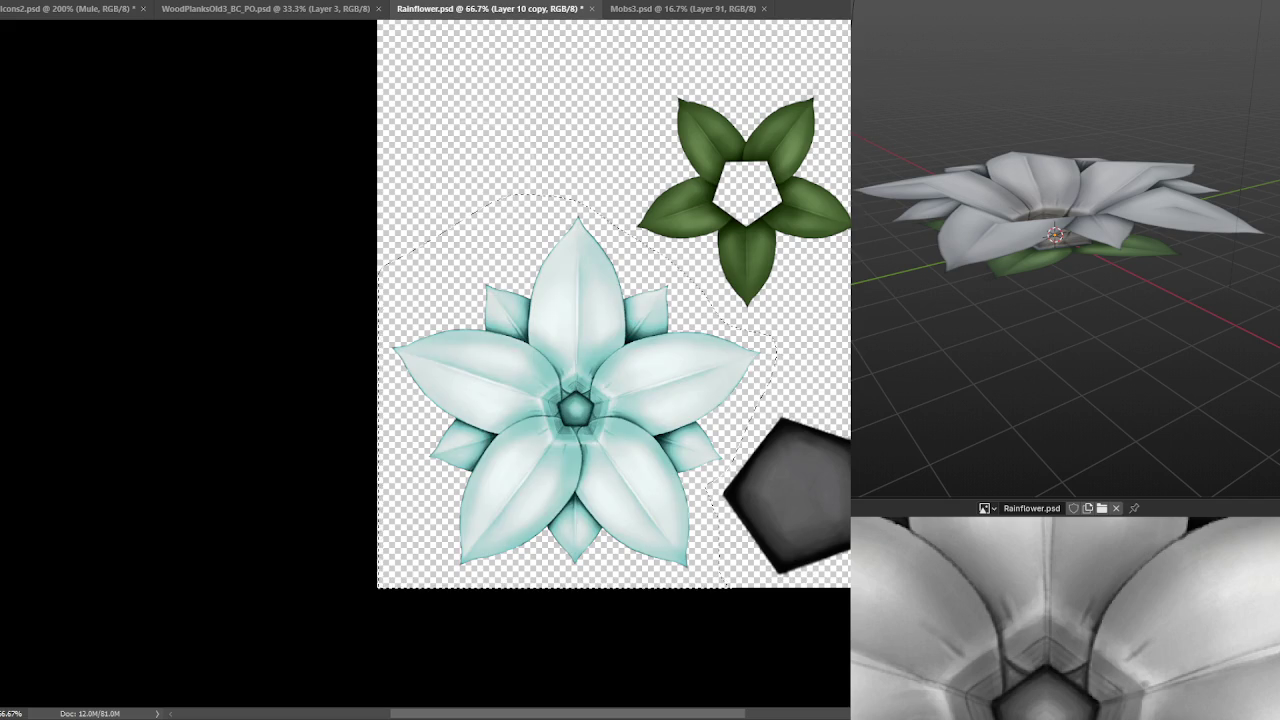
key(ctrl+e)
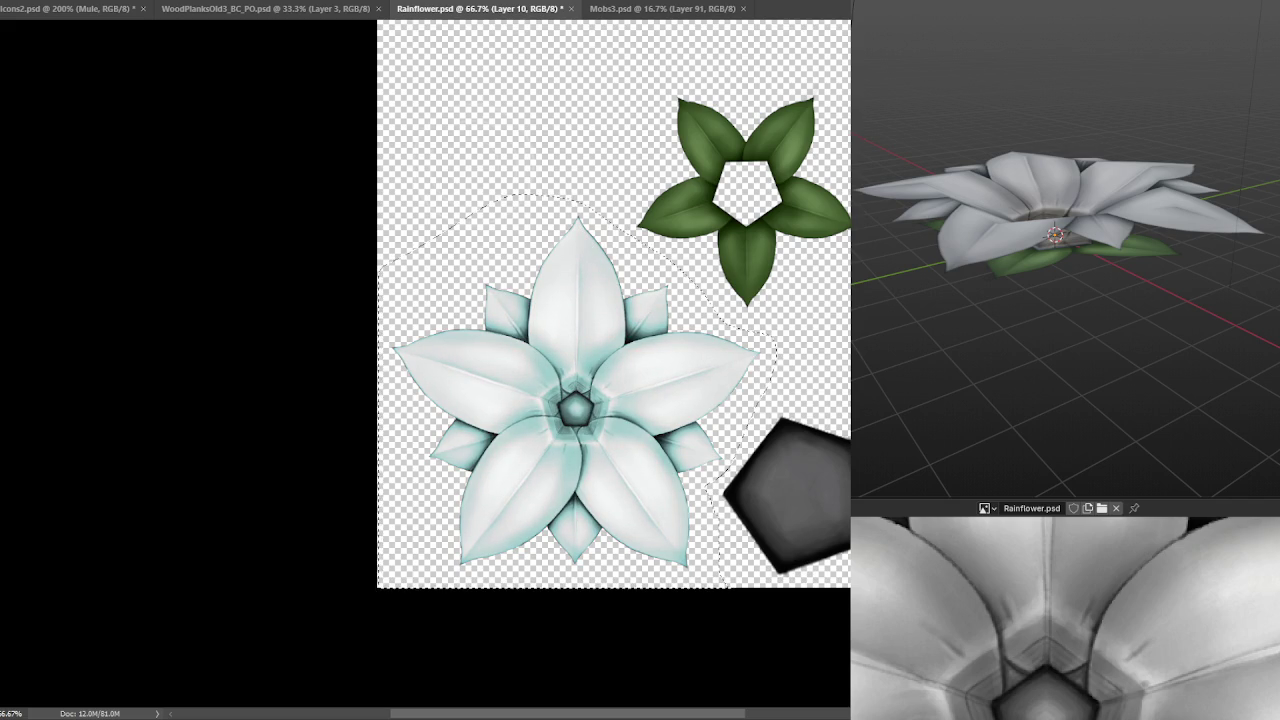
key(ctrl+z)
key(shift+plus)
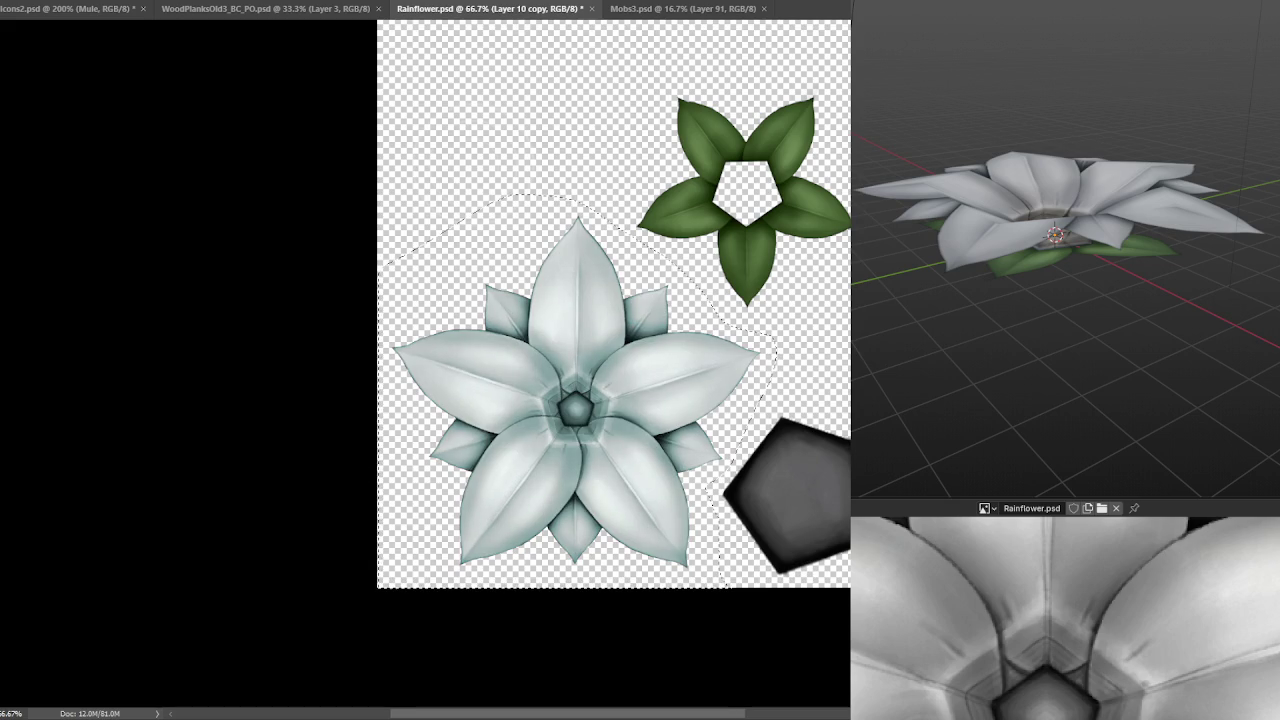
key(shift+plus)
key(shift+plus)
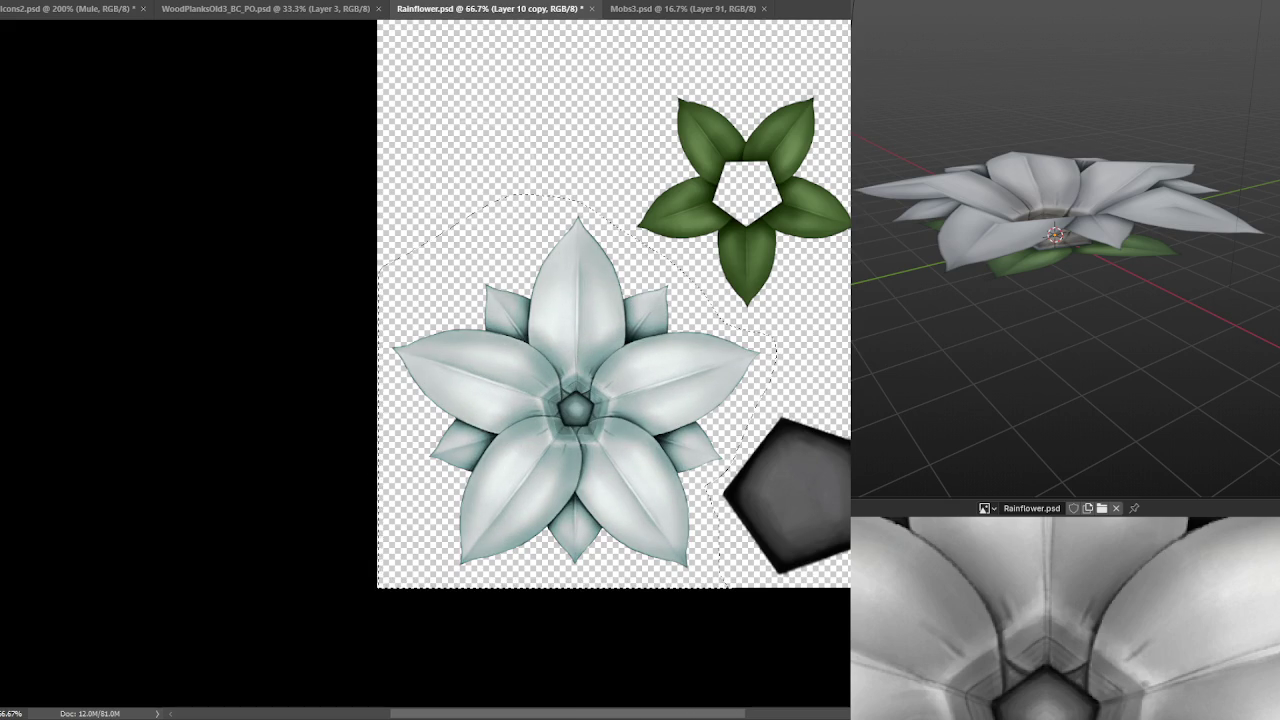
key(ctrl+d)
key(KP_7)
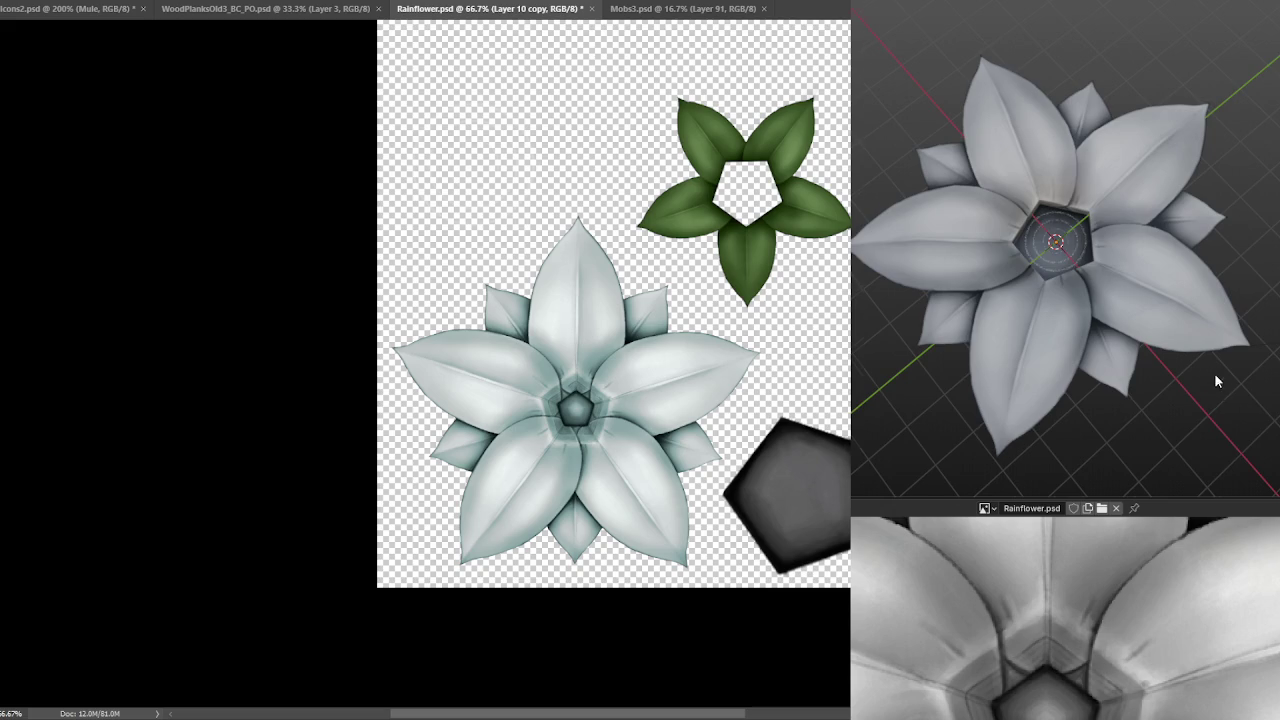
key(KP_2)
key(KP_2)
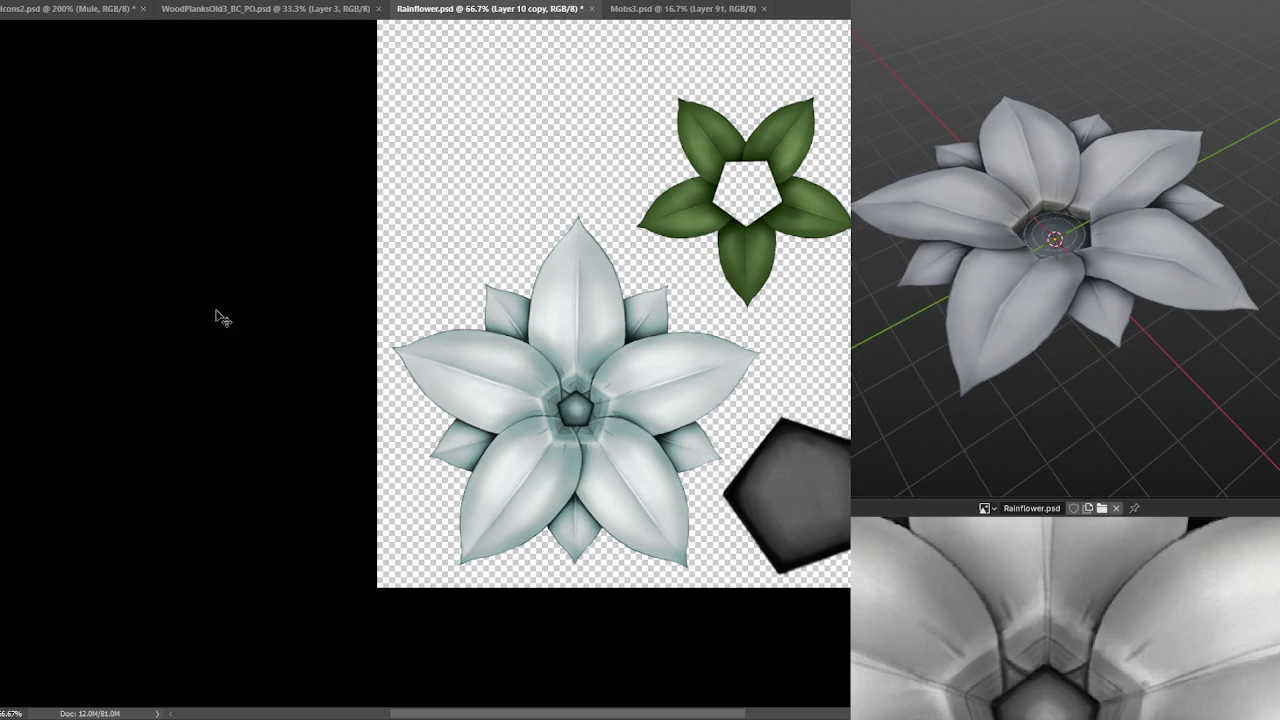
- Save the teal-tinted texture and orbit the 3D flower to a high angle
key(ctrl+s)
key(KP_2)
key(KP_2)
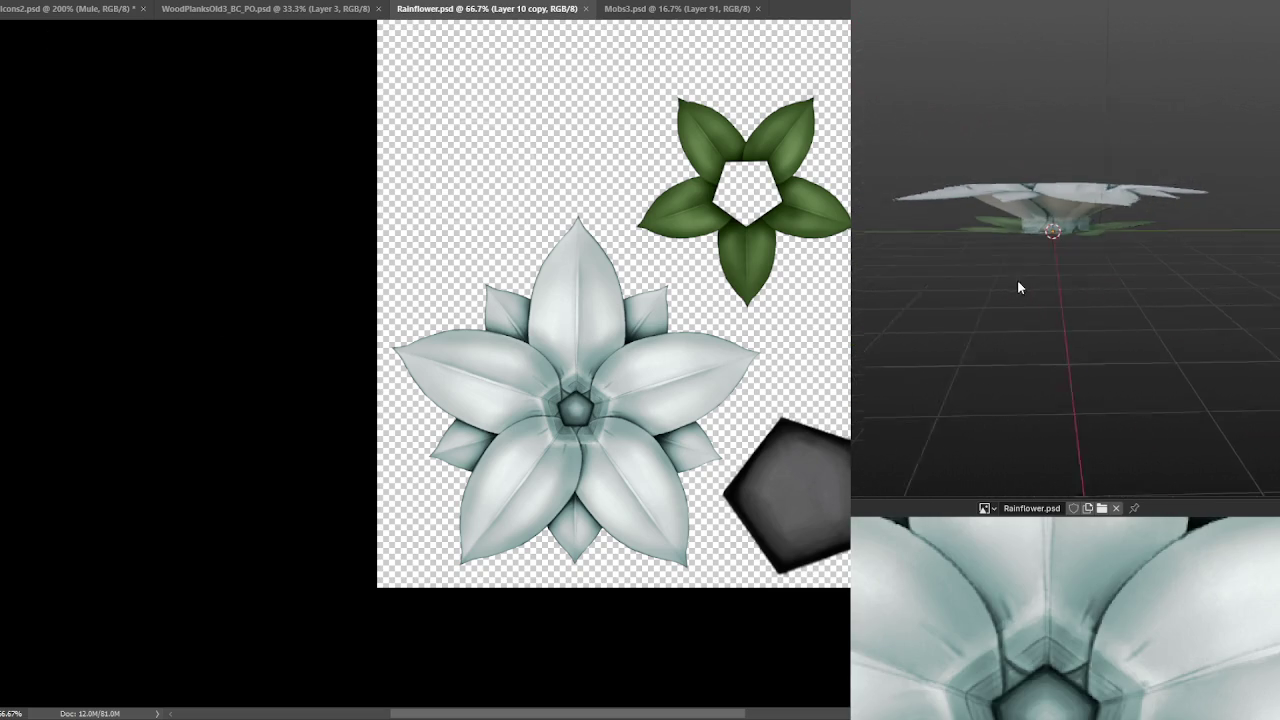
mouse_move(1043, 260)
mouse_down()
mouse_move(1179, 341)
mouse_move(1200, 271)
mouse_move(1209, 358)
mouse_move(1240, 445)
mouse_up()
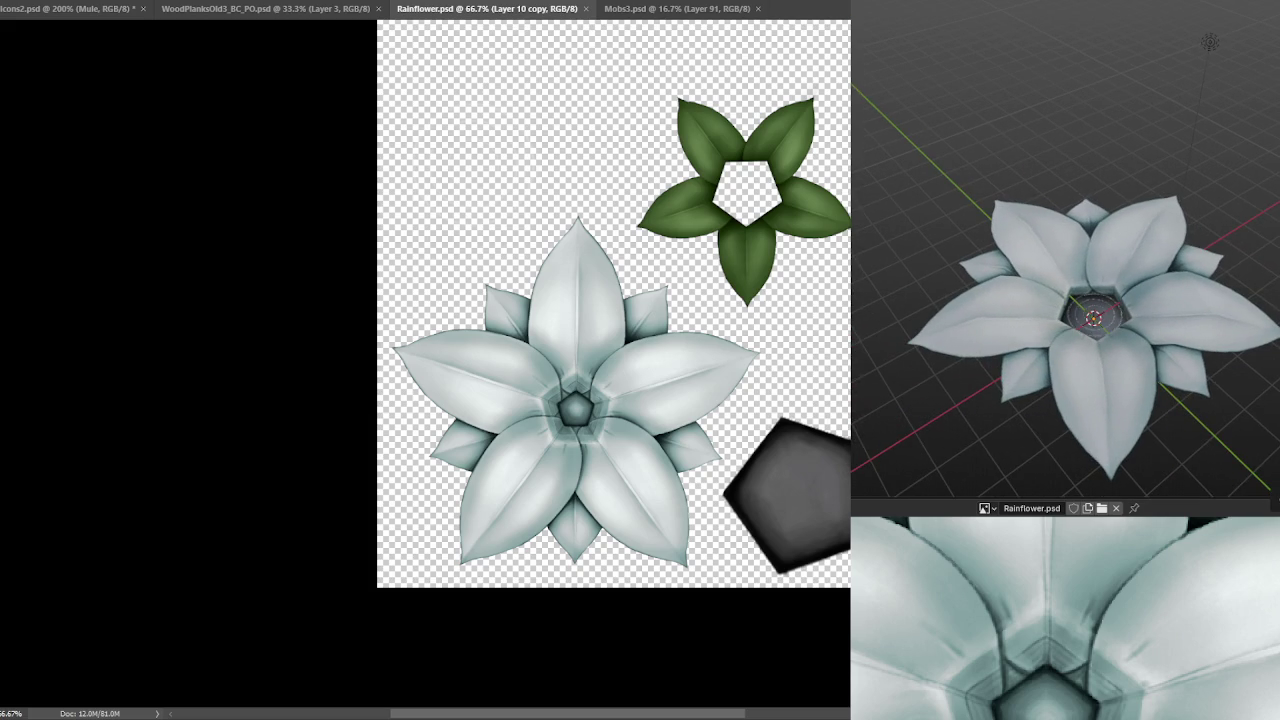
- Toggle the teal tint off and on to compare, save again, and view the flower from the side
key(ctrl+z)
key(ctrl+shift+z)
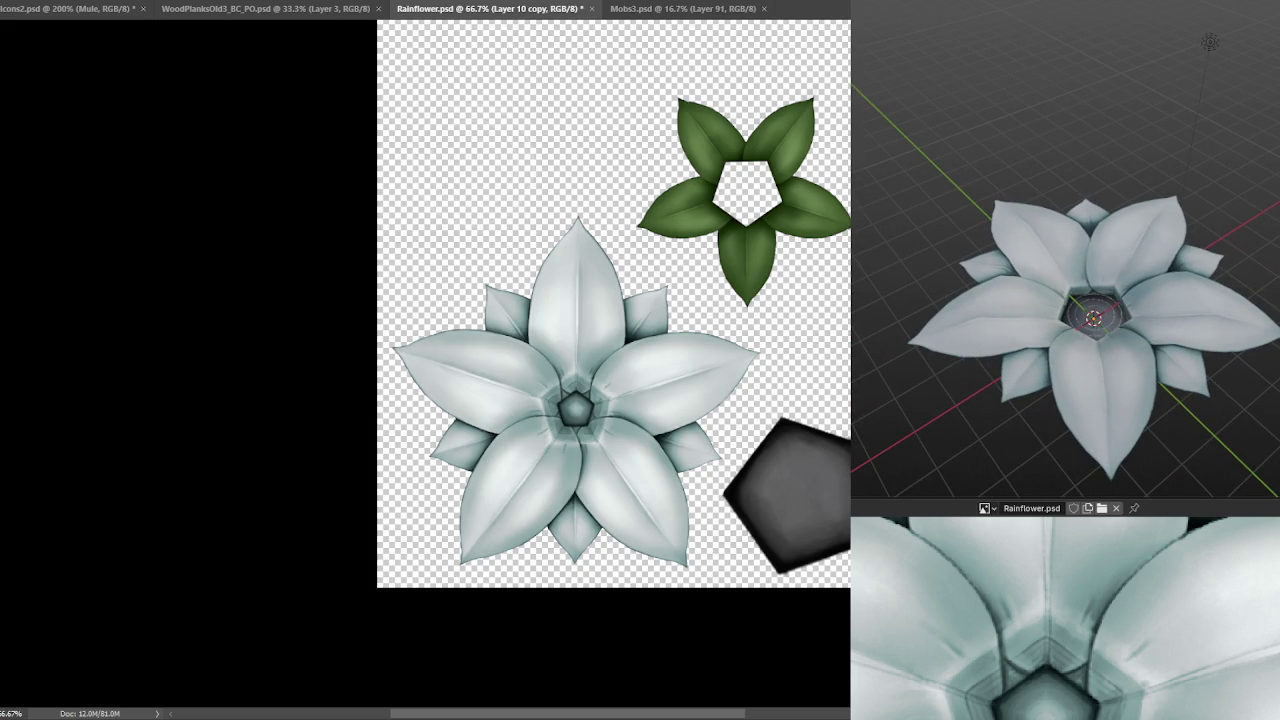
key(ctrl+shift+z)
key(ctrl+z)
key(ctrl+z)
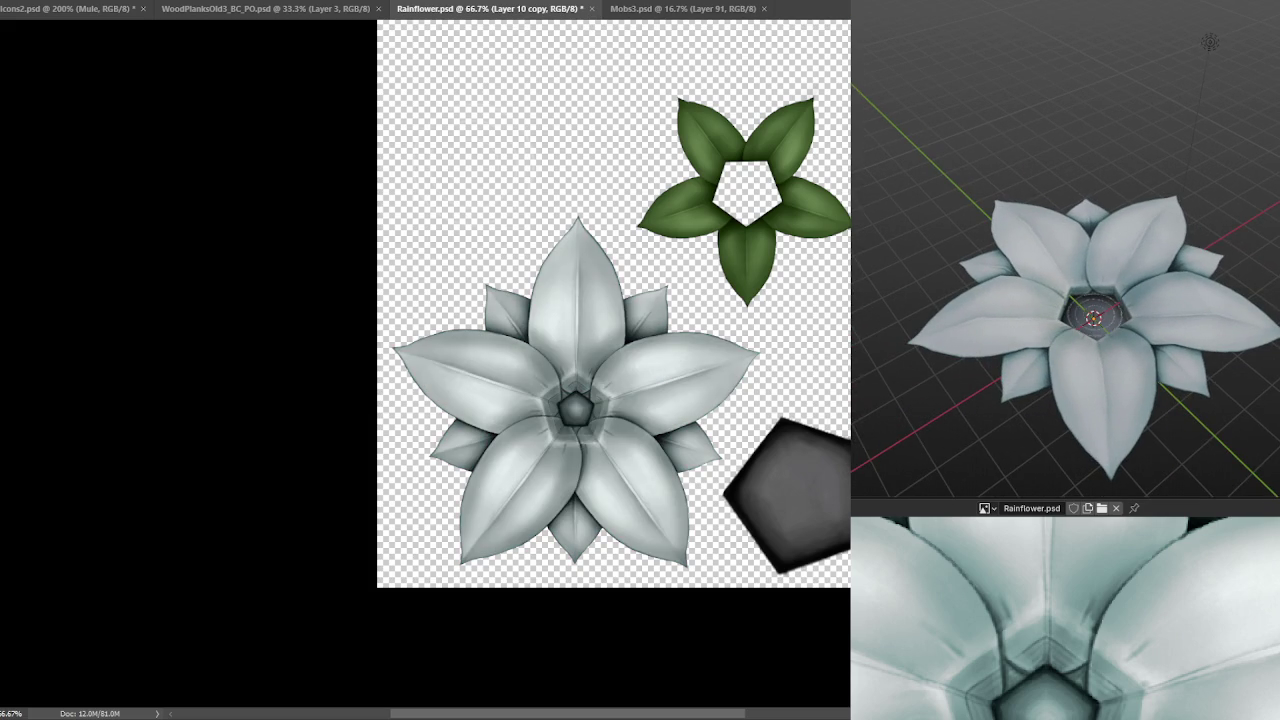
key(ctrl+shift+z)
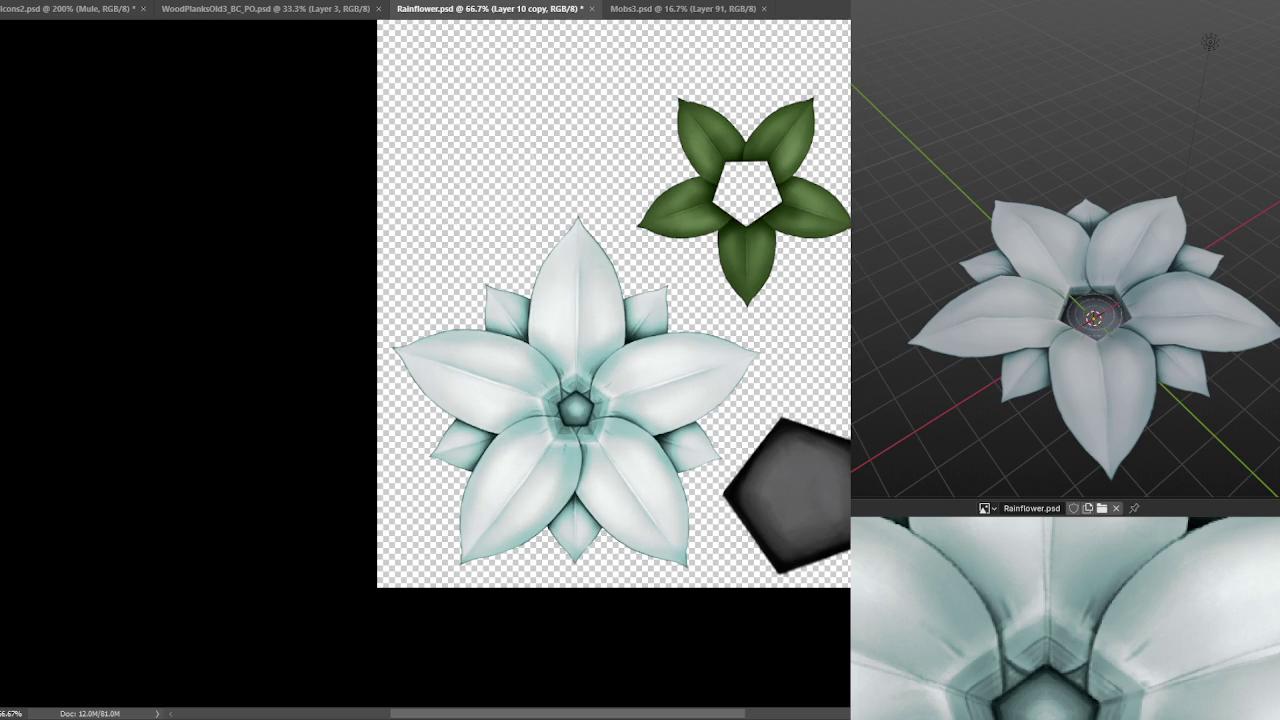
key(ctrl+s)
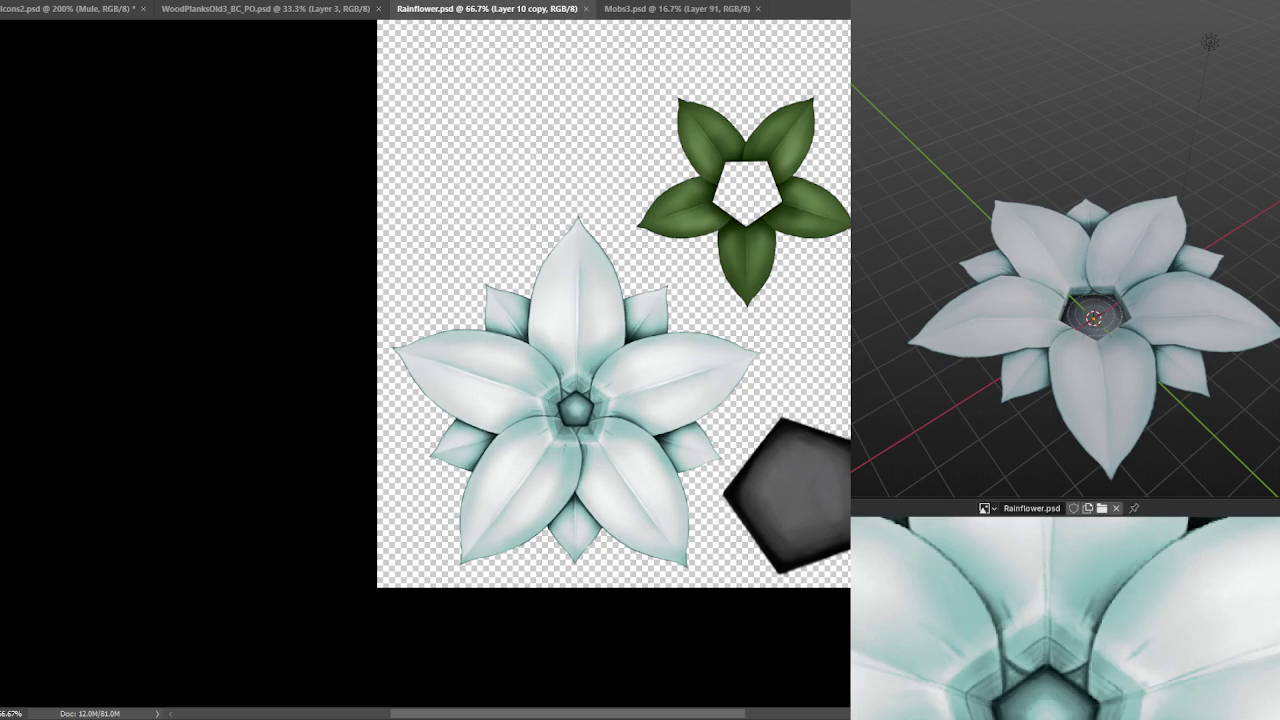
scroll(1081, 305, down, 2)
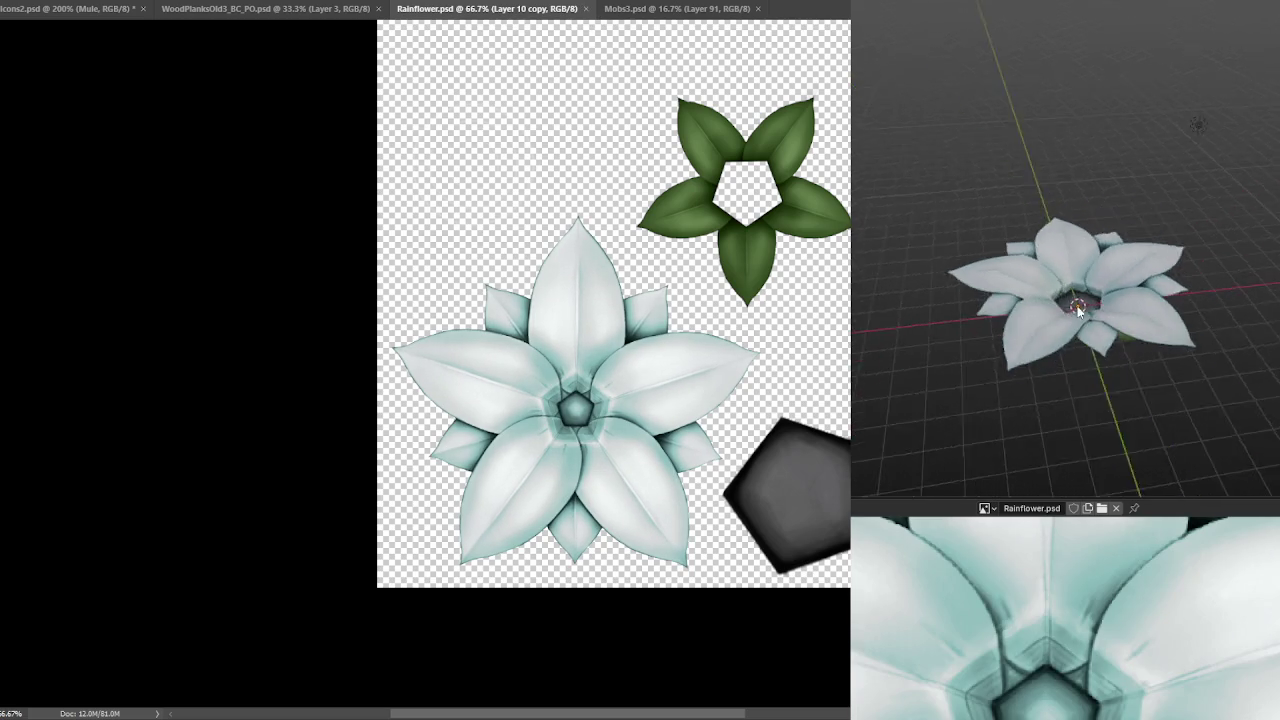
scroll(1081, 305, up, 4)
scroll(1119, 319, up, 3)
scroll(1117, 290, down, 5)
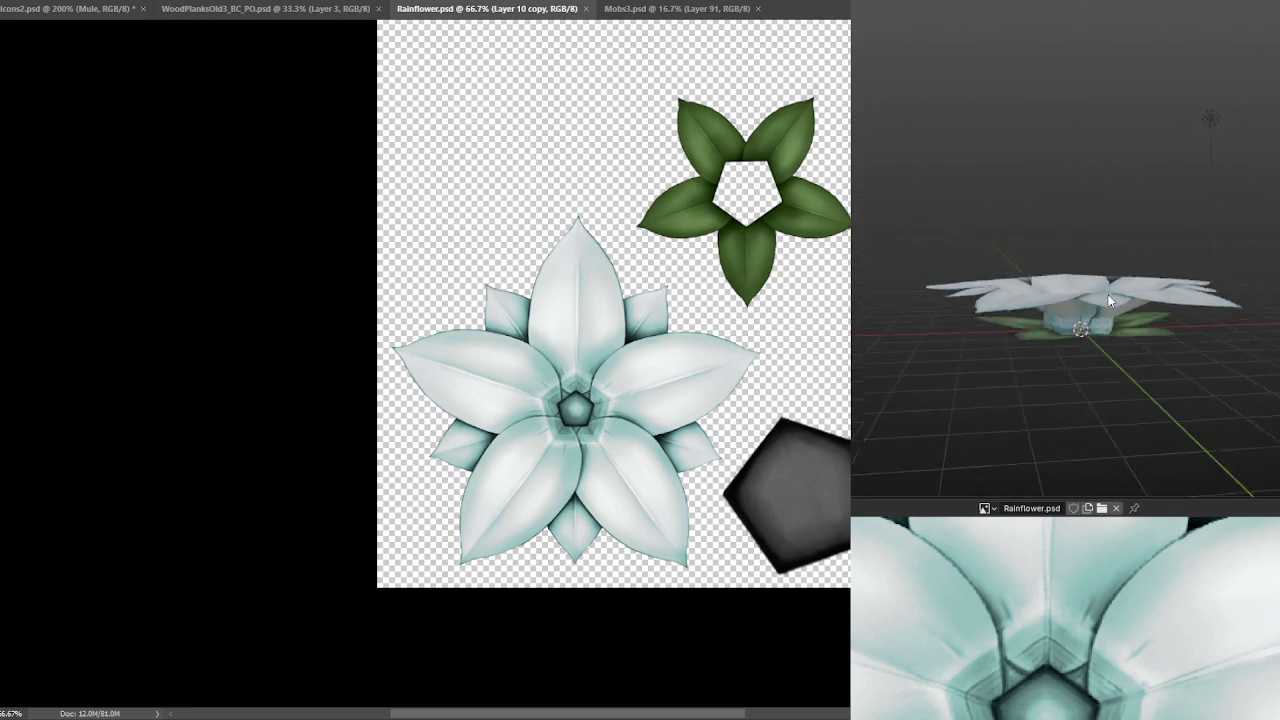
mouse_move(1126, 326)
mouse_down()
mouse_move(1115, 355)
mouse_move(1096, 301)
mouse_move(1045, 294)
mouse_move(887, 326)
mouse_move(873, 343)
mouse_move(958, 283)
mouse_move(1065, 336)
mouse_up()
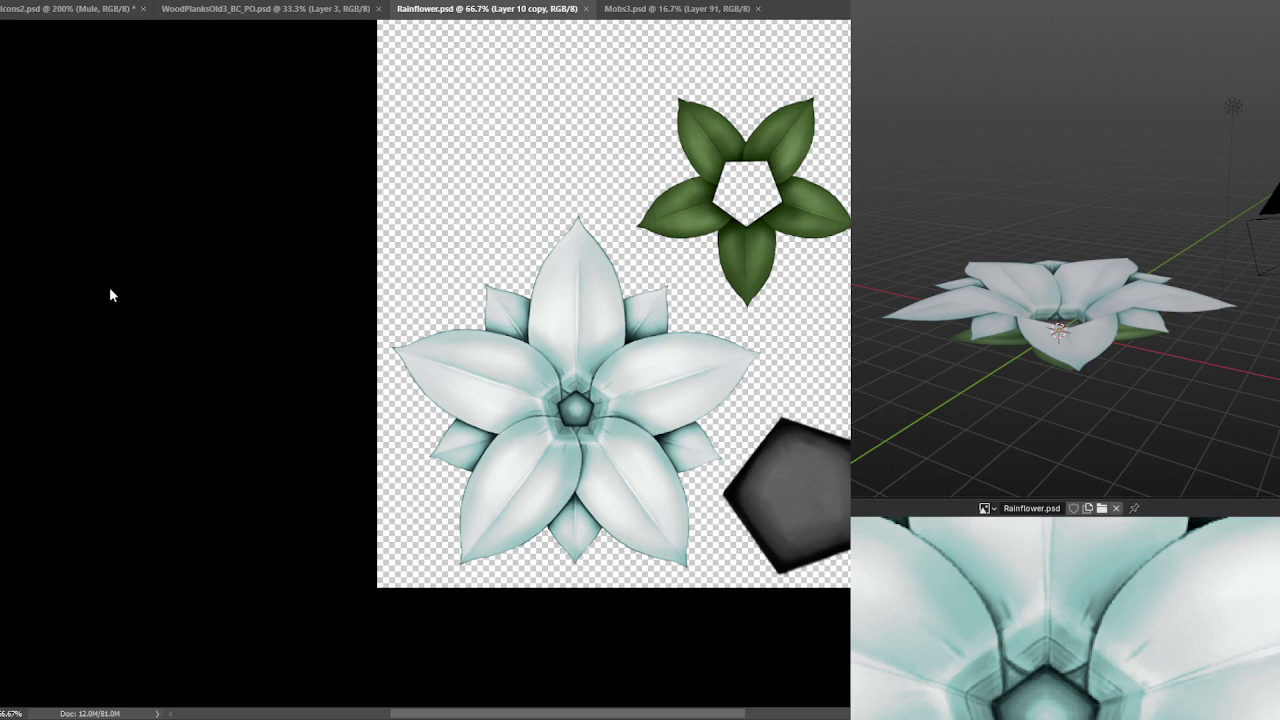
scroll(360, 380, up, 3)
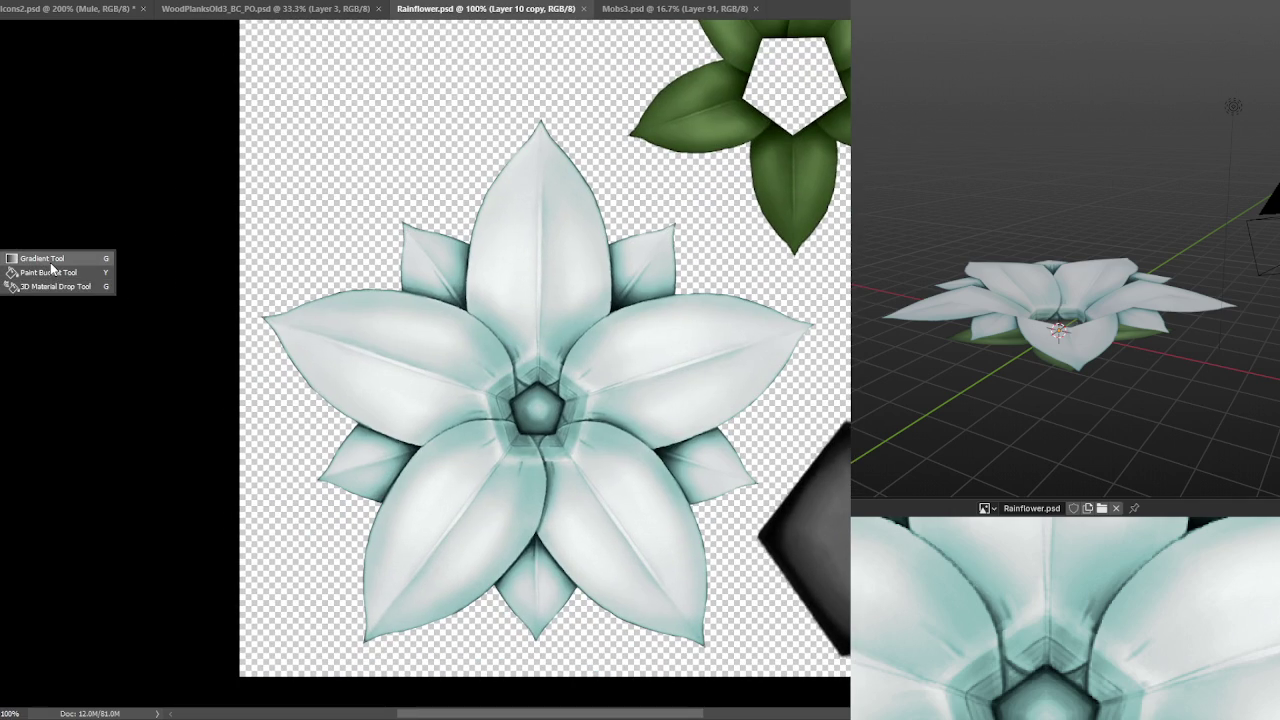
- Pick a darker, greyer teal, shade the pentagon centre with a radial gradient, and save
click(50, 264)
click(6, 452)
click(807, 345)
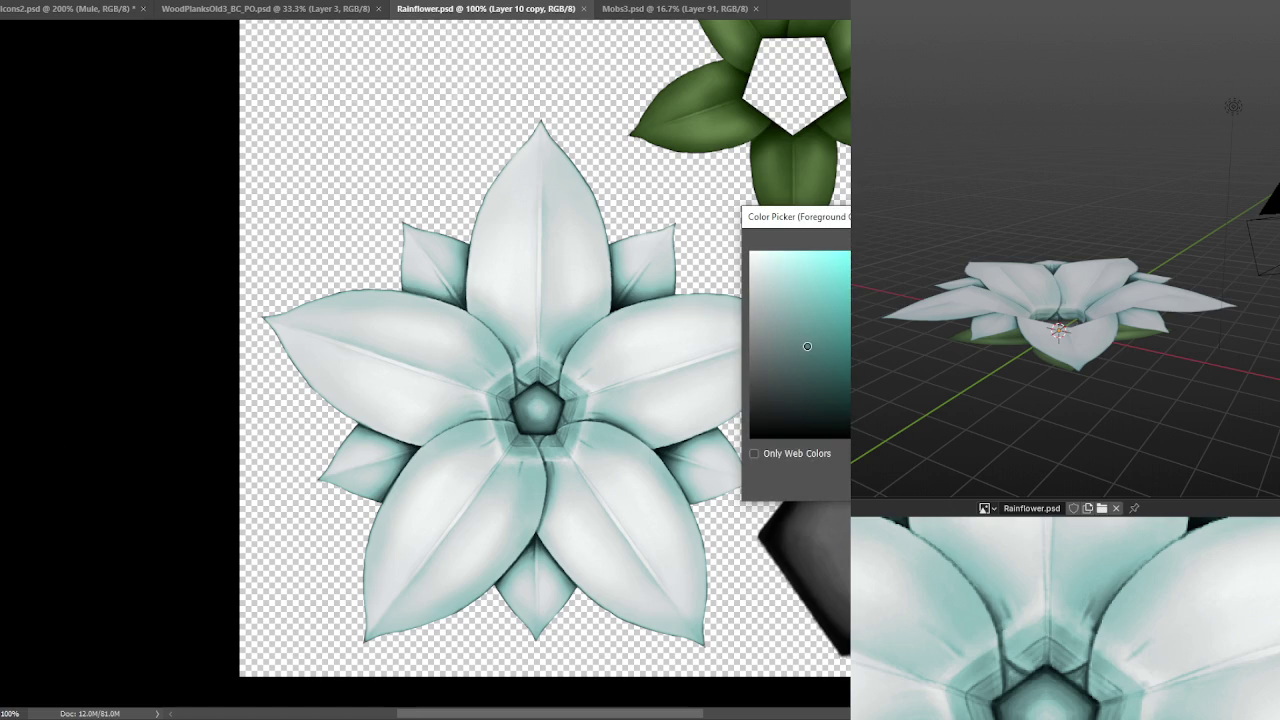
key(Return)
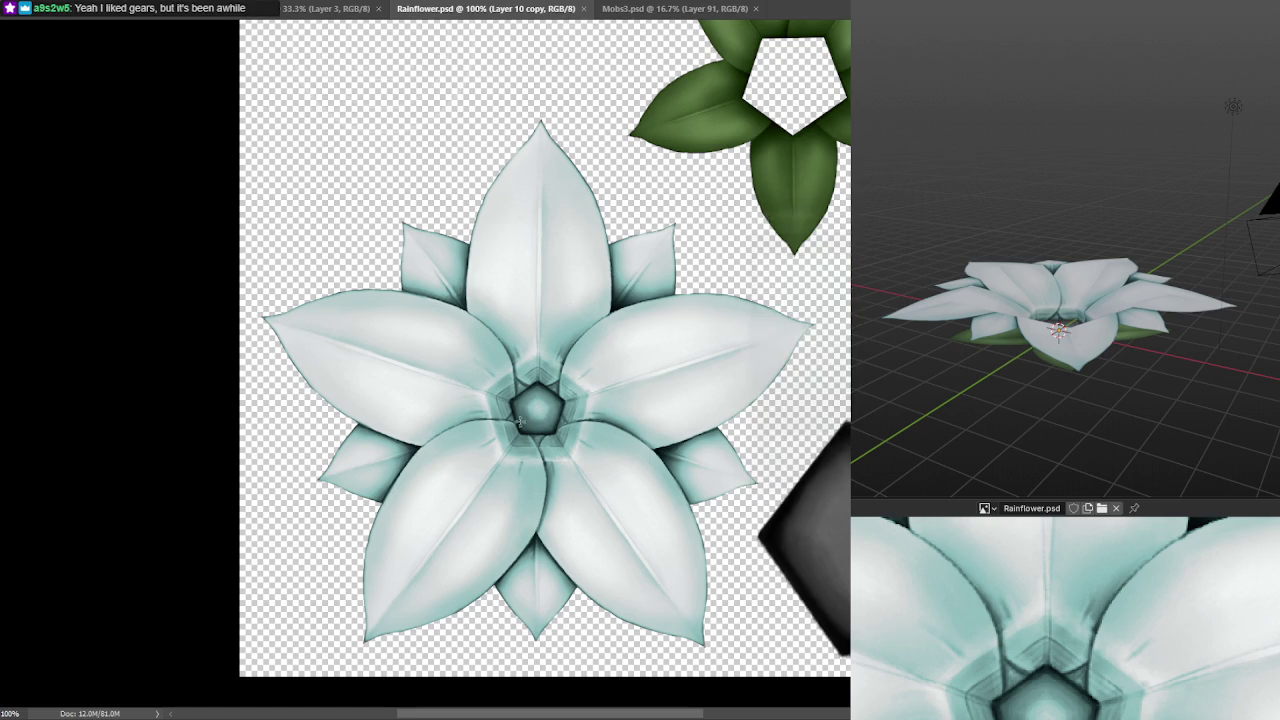
shift+click(605, 480)
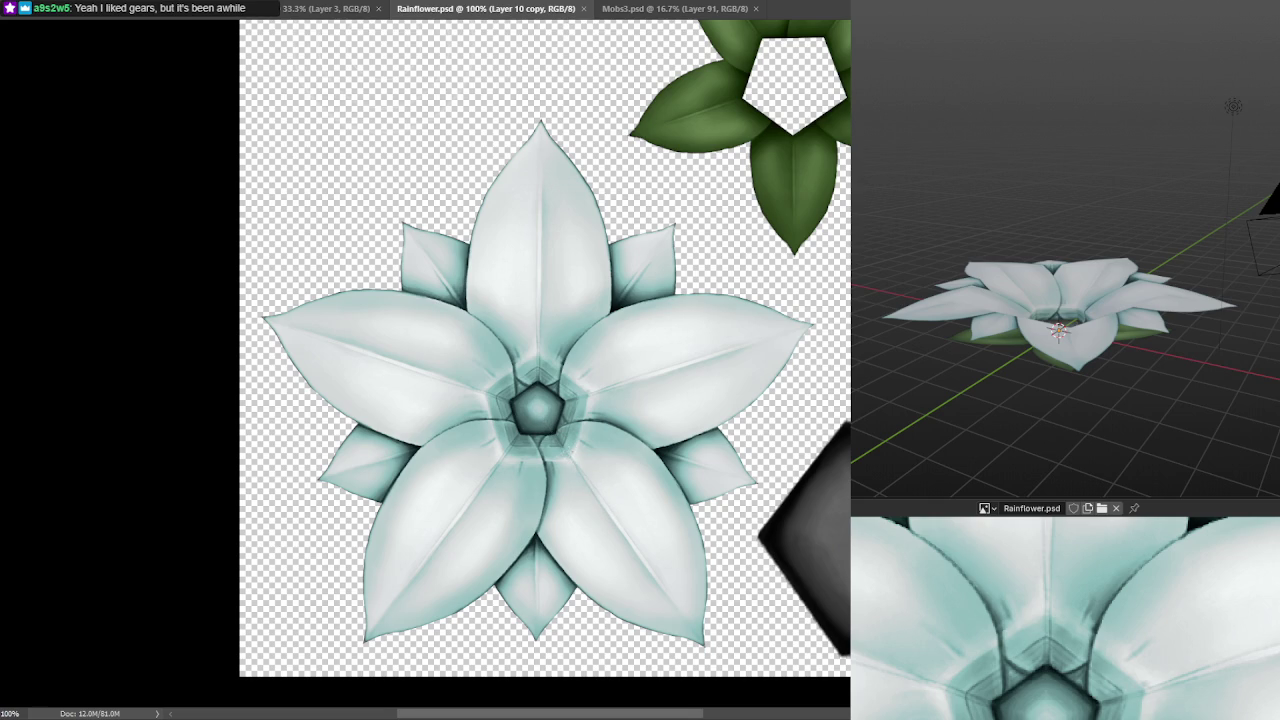
drag(537, 405, 539, 262)
key(ctrl+s)
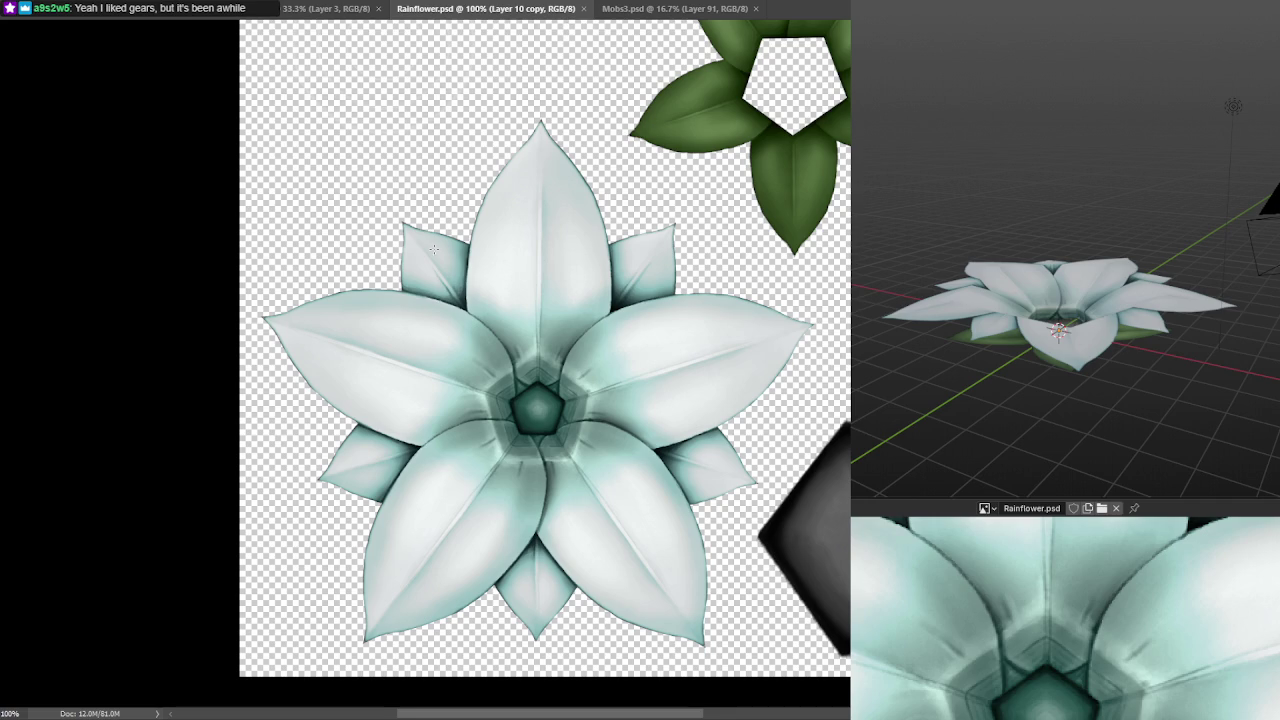
drag(1001, 327, 1007, 313)
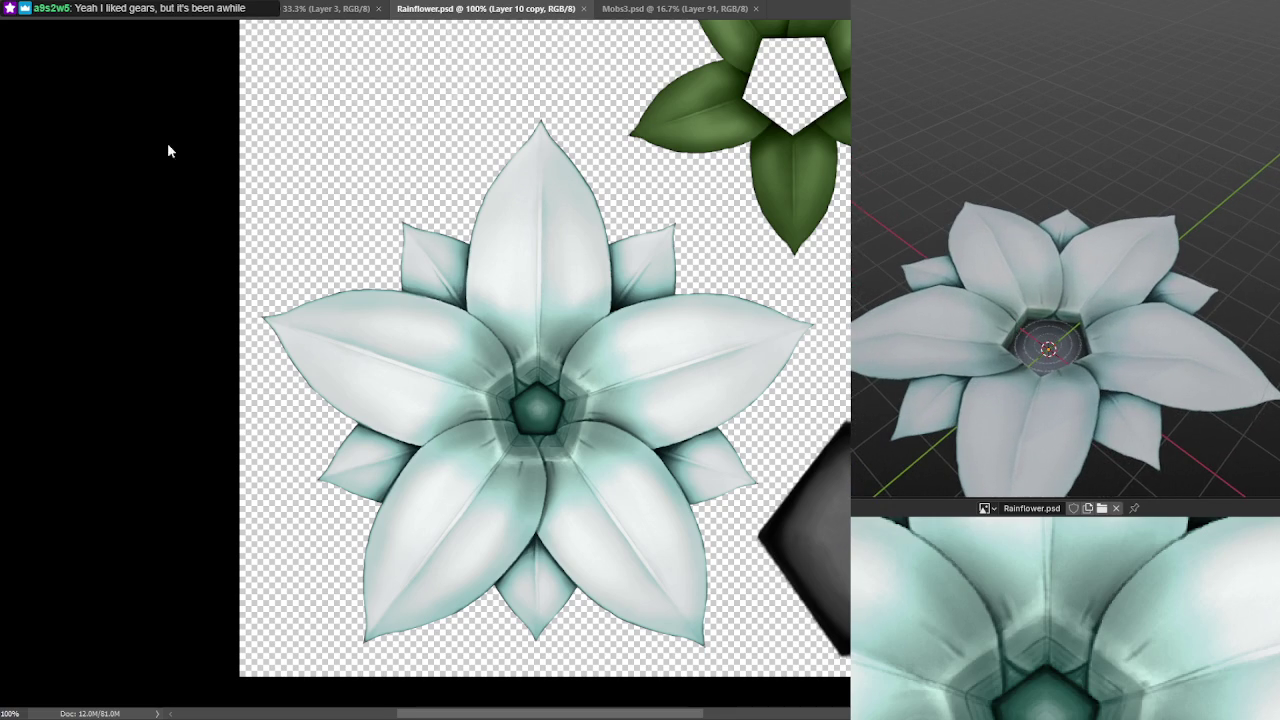
- Undo the stray centre brightening, restore the petal shading, and save Rainflower.psd again
click(541, 410)
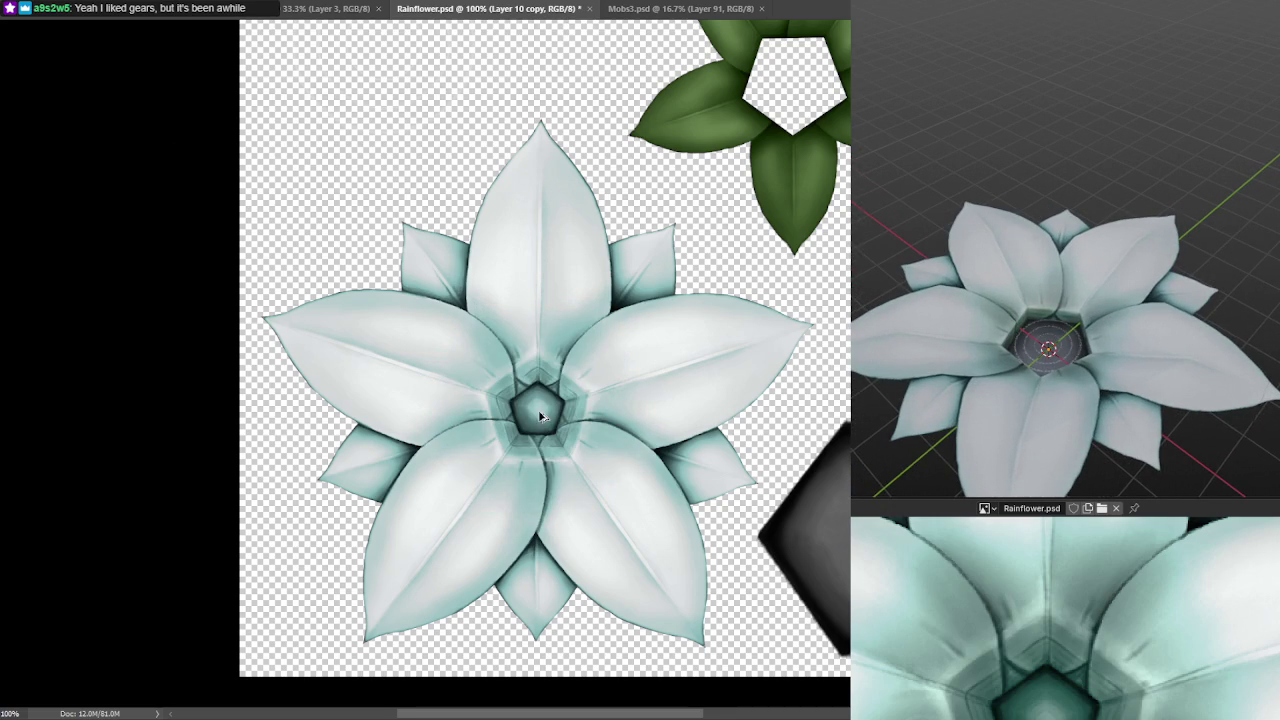
key(ctrl+z)
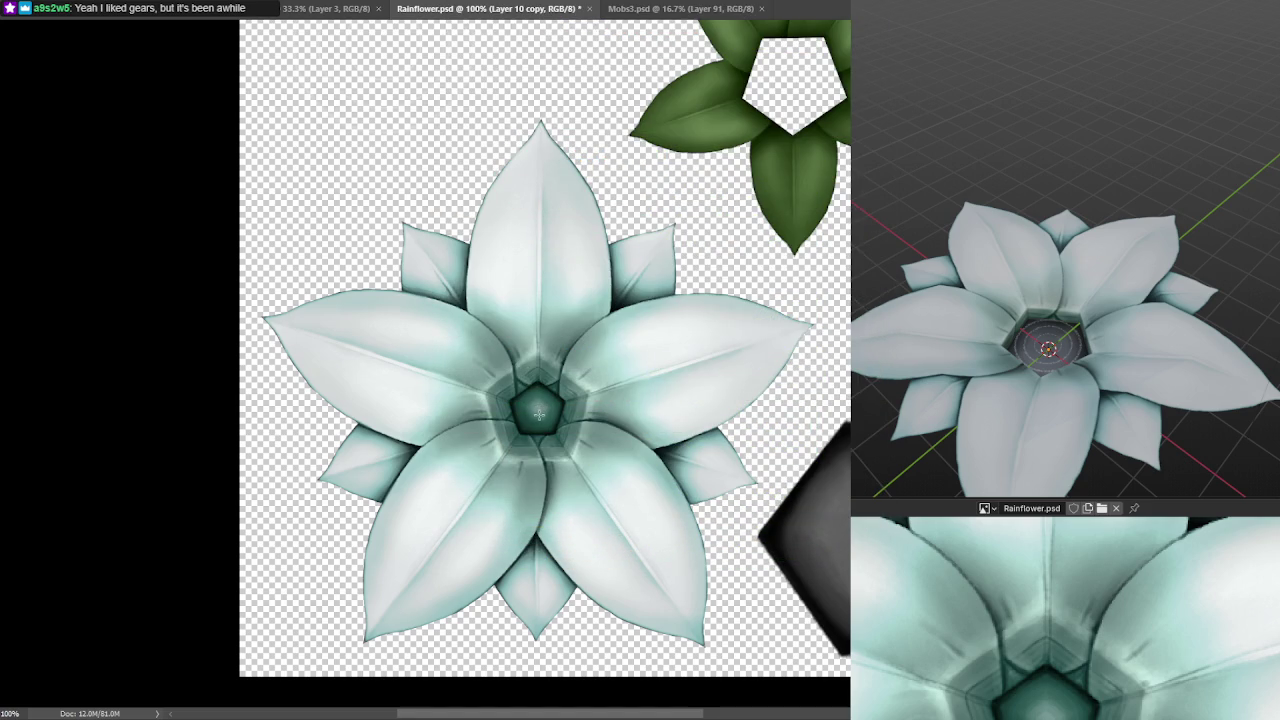
key(ctrl+z)
key(ctrl+shift+z)
key(ctrl+e)
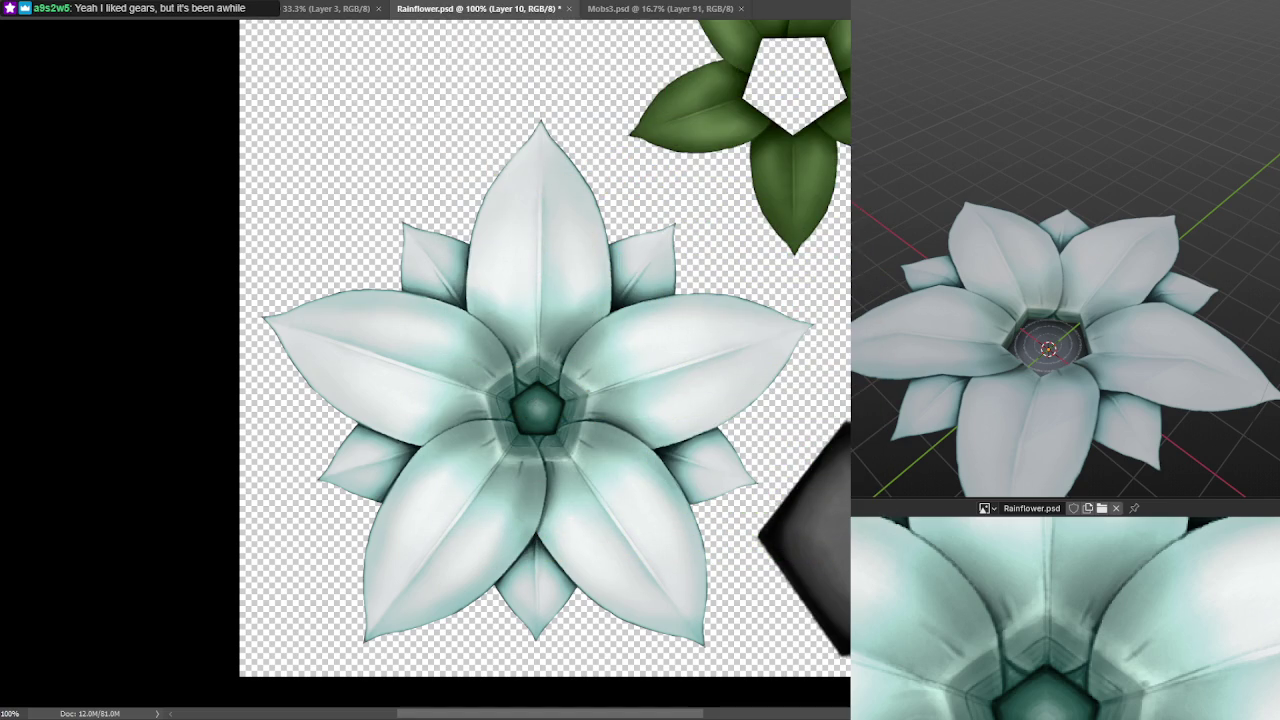
key(ctrl+z)
key(ctrl+shift+z)
key(ctrl+s)
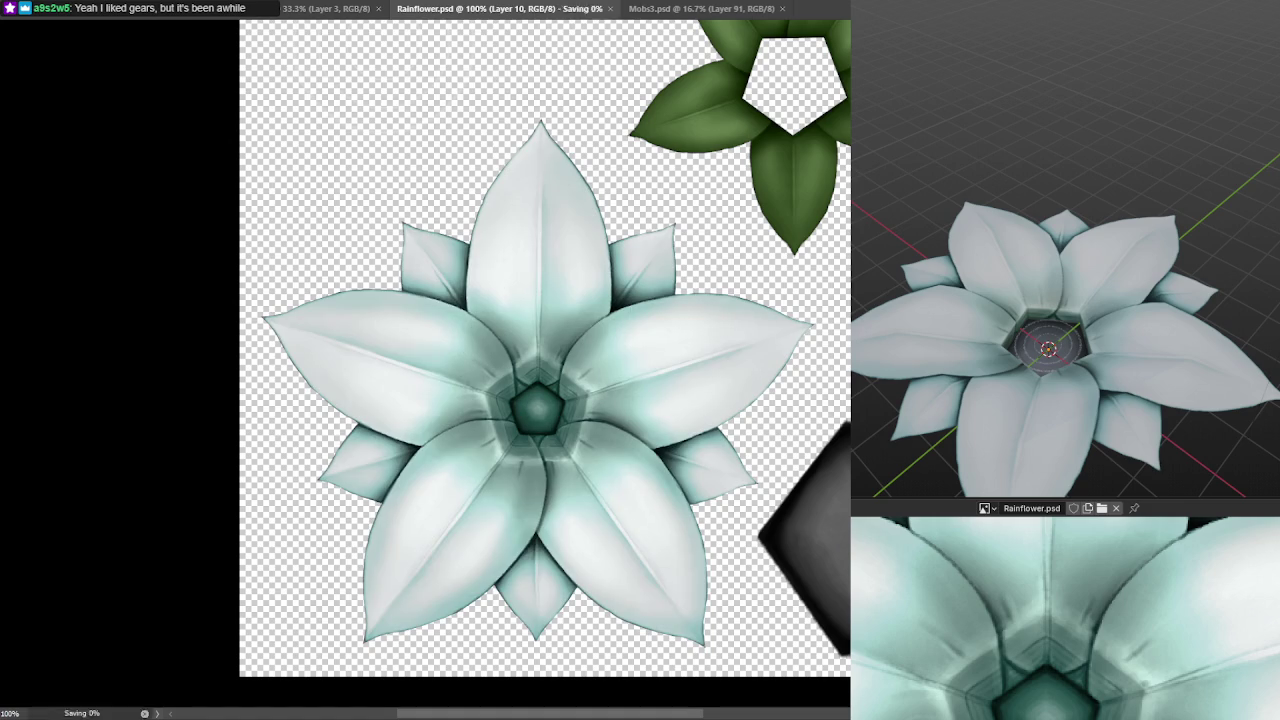
- Toggle the teal colour edit off and on to compare the flower with and without it
drag(1100, 300, 1177, 252)
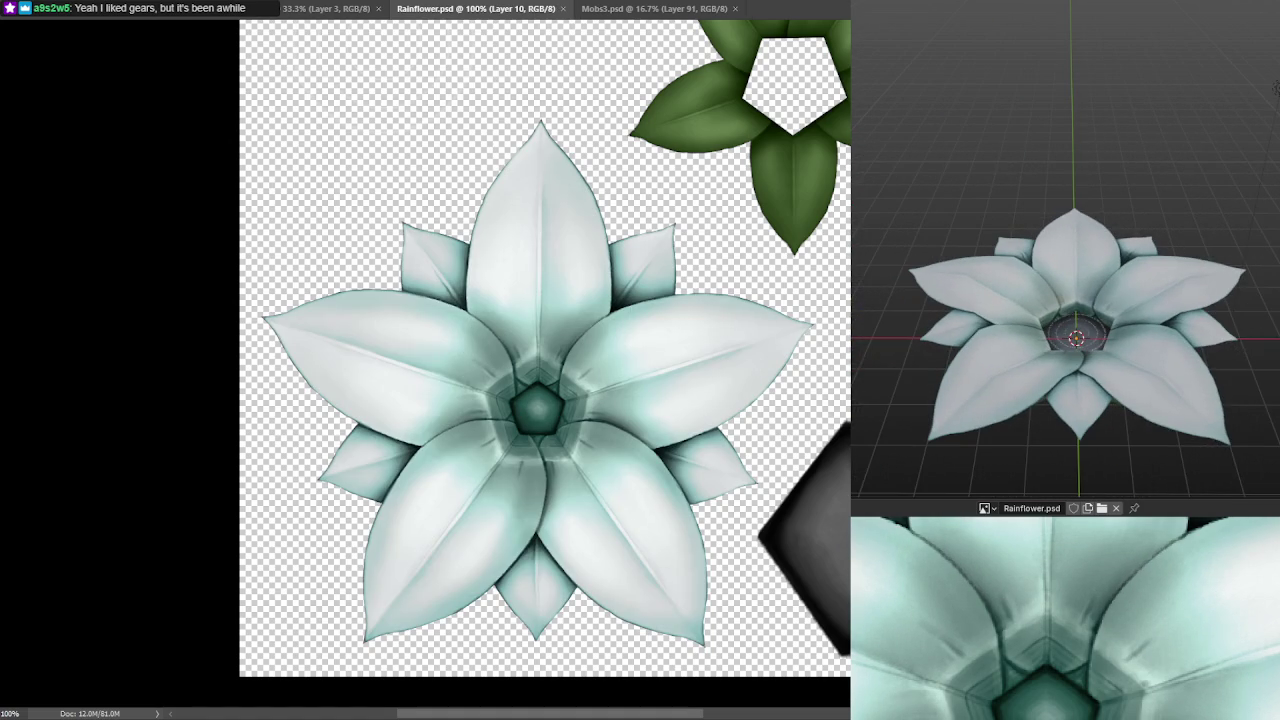
key(ctrl+z)
key(ctrl+shift+z)
key(ctrl+z)
key(ctrl+shift+z)
key(ctrl+z)
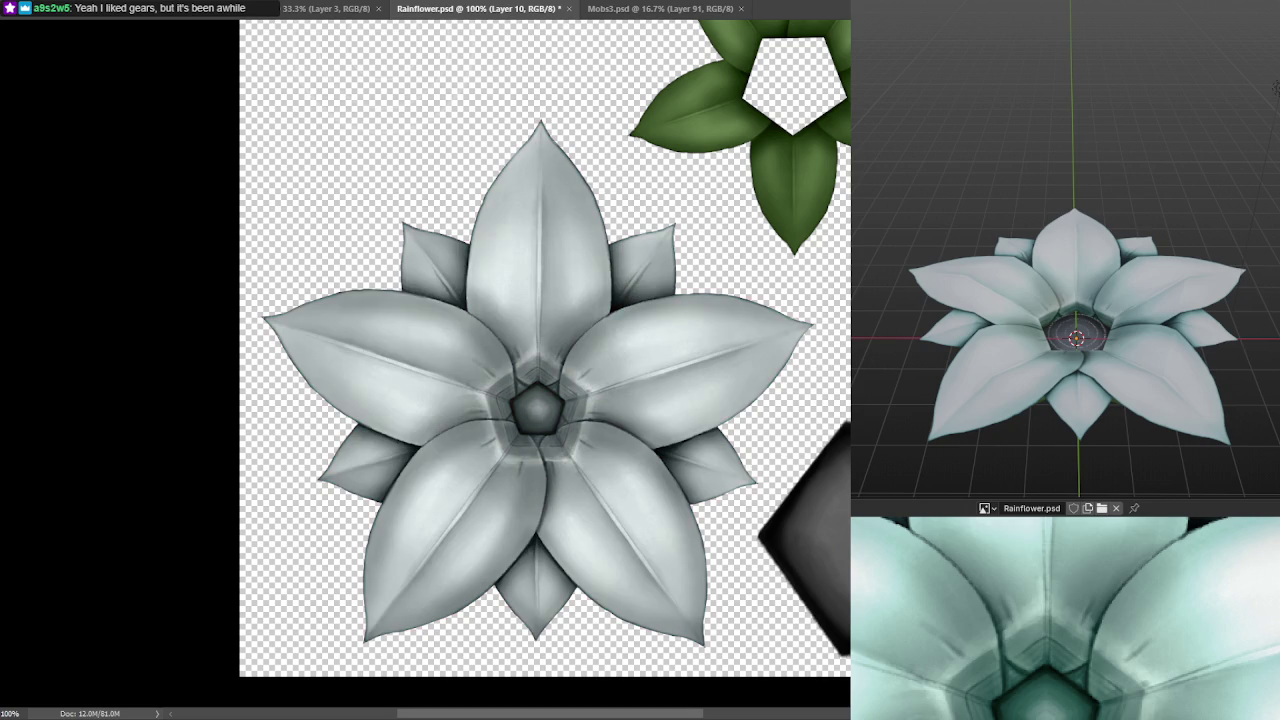
key(ctrl+shift+z)
- Duplicate Layer 10, settle on a subtler blend mode for the copy, and save Rainflower.psd
key(ctrl+j)
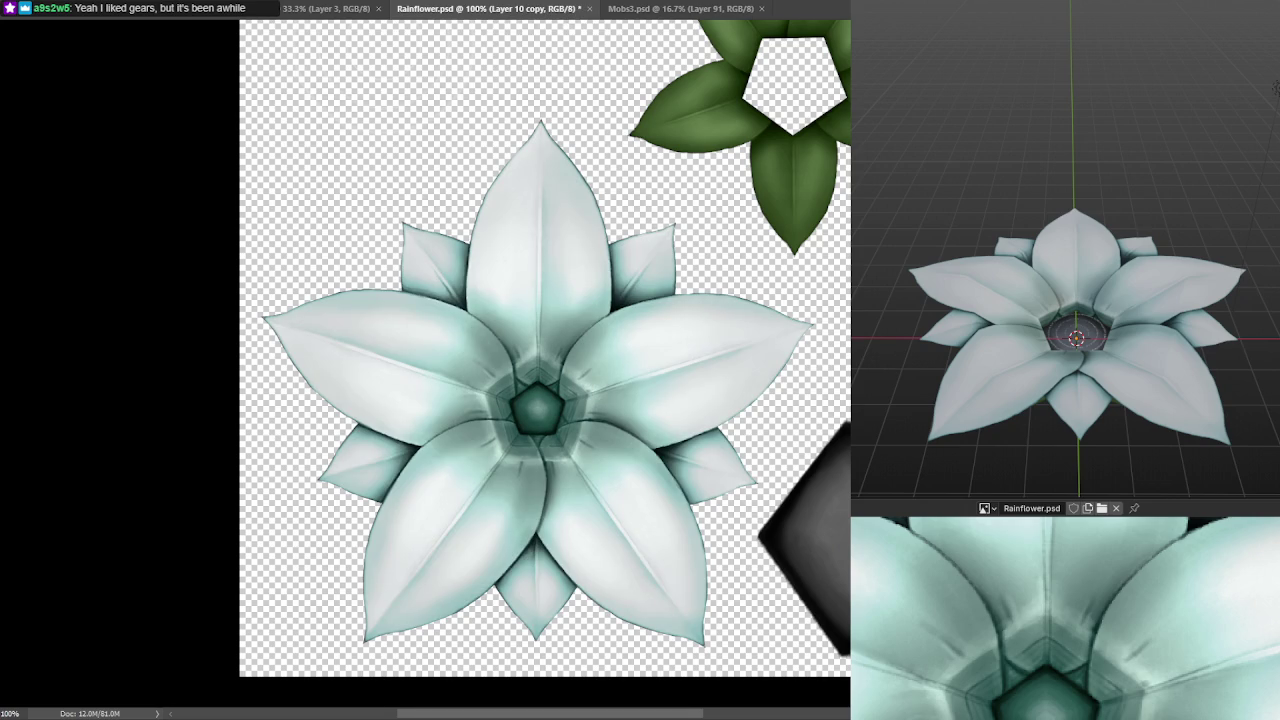
key(alt+shift+o)
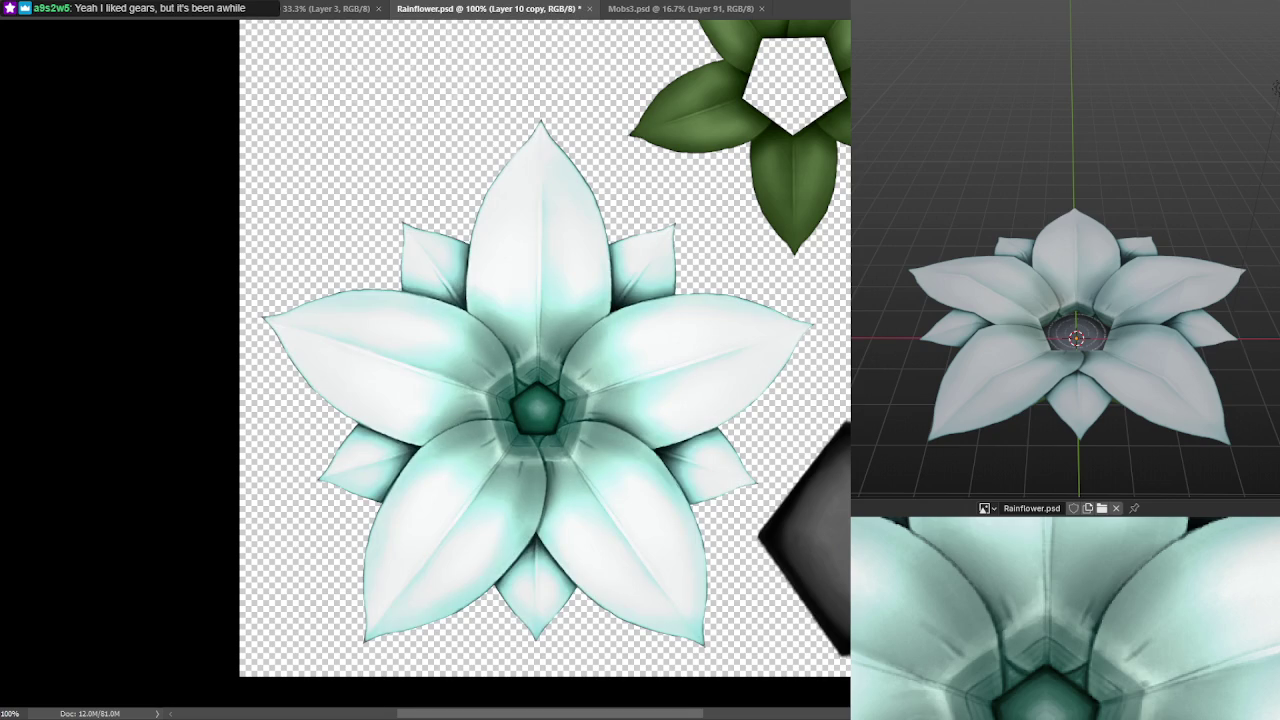
key(shift+plus)
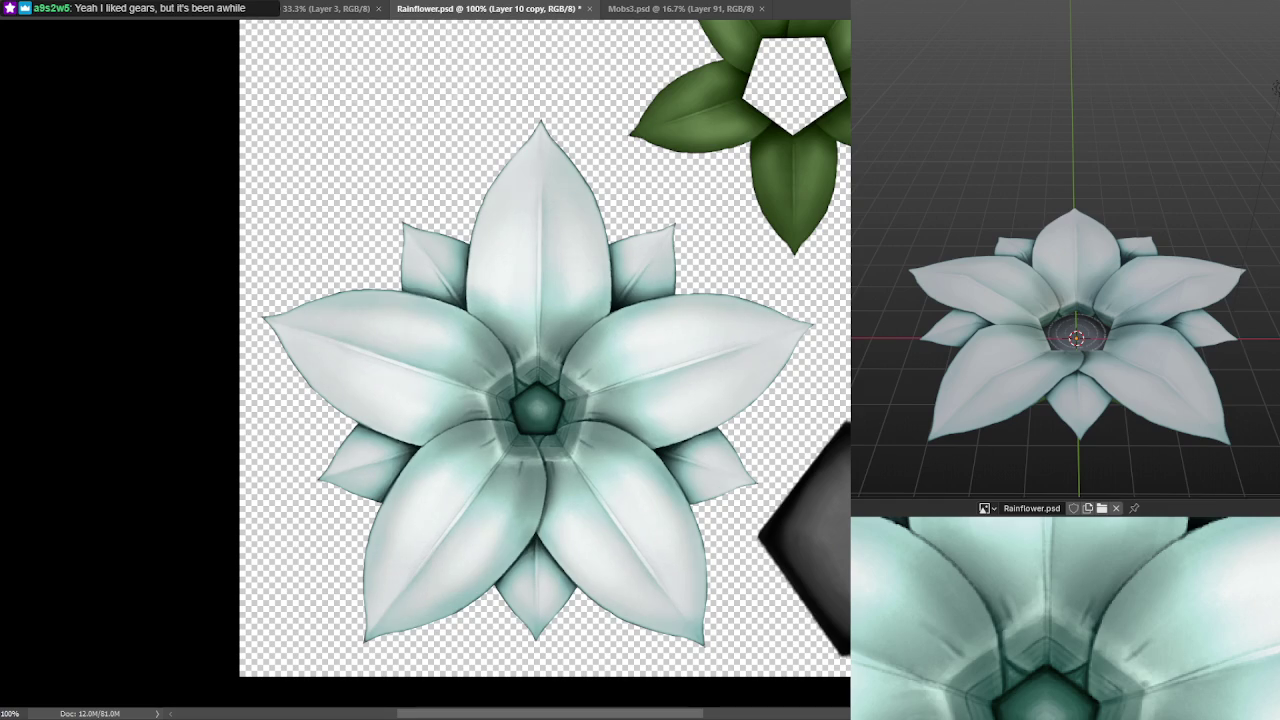
key(shift+plus)
key(ctrl+s)
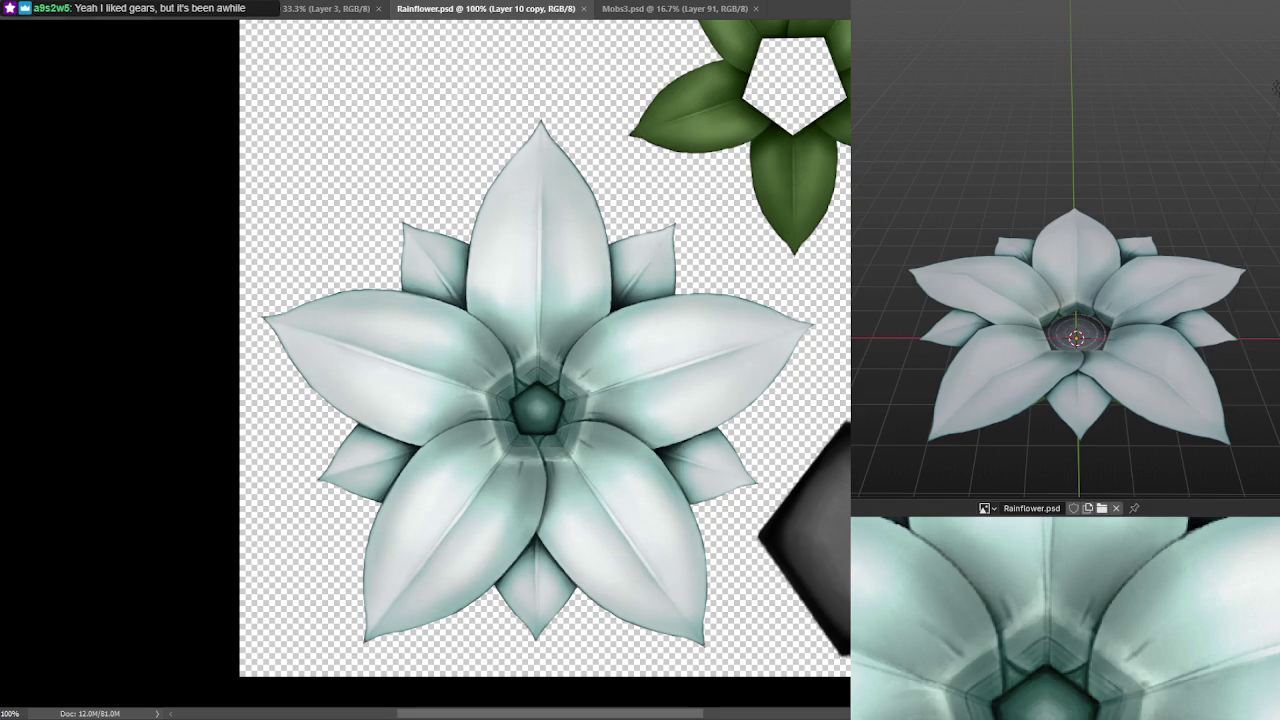
drag(1275, 88, 1211, 365)
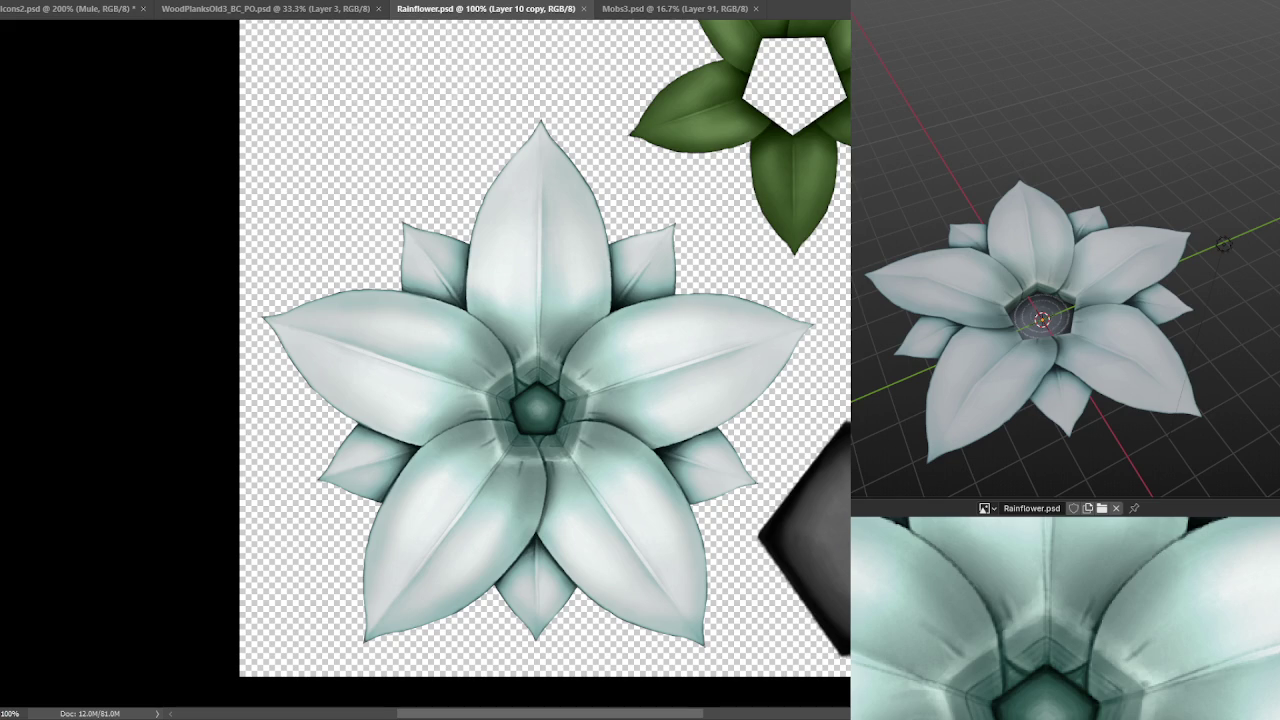
key(ctrl+z)
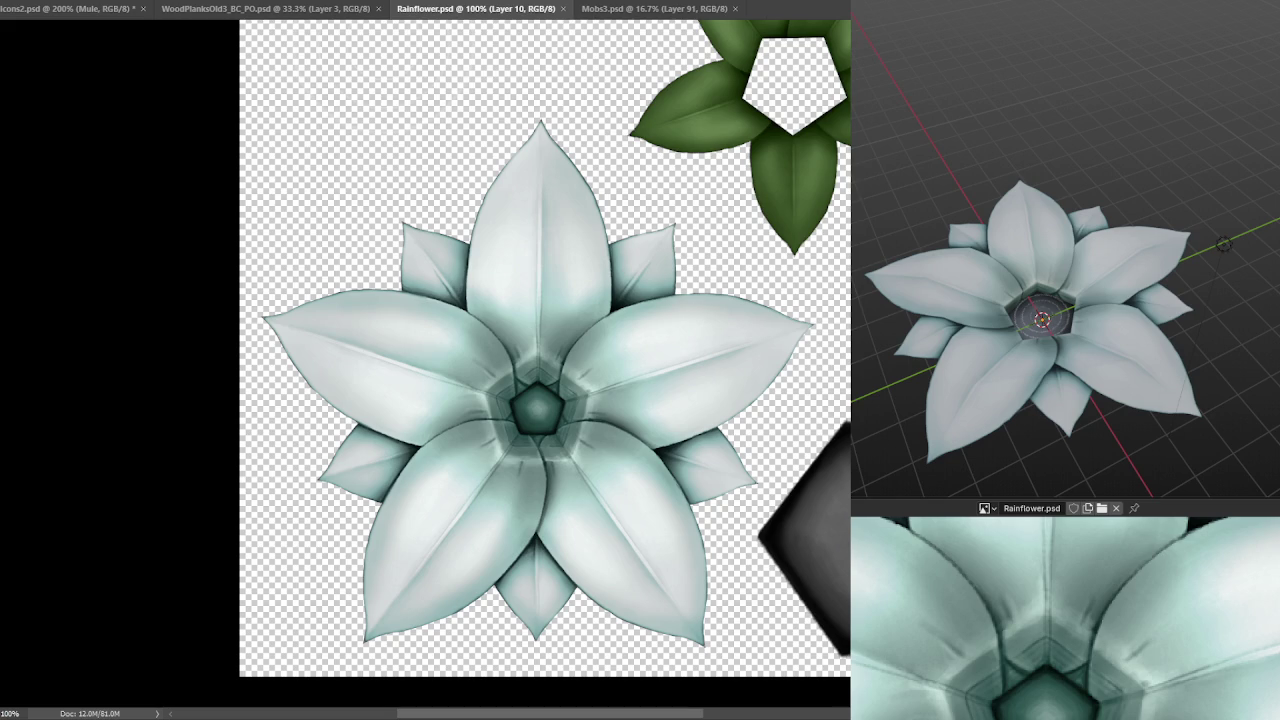
- Duplicate the flower layer, remove the pale halo, and merge the copy down into Layer 10 copy
key(ctrl+z)
key(ctrl+s)
key(ctrl+j)
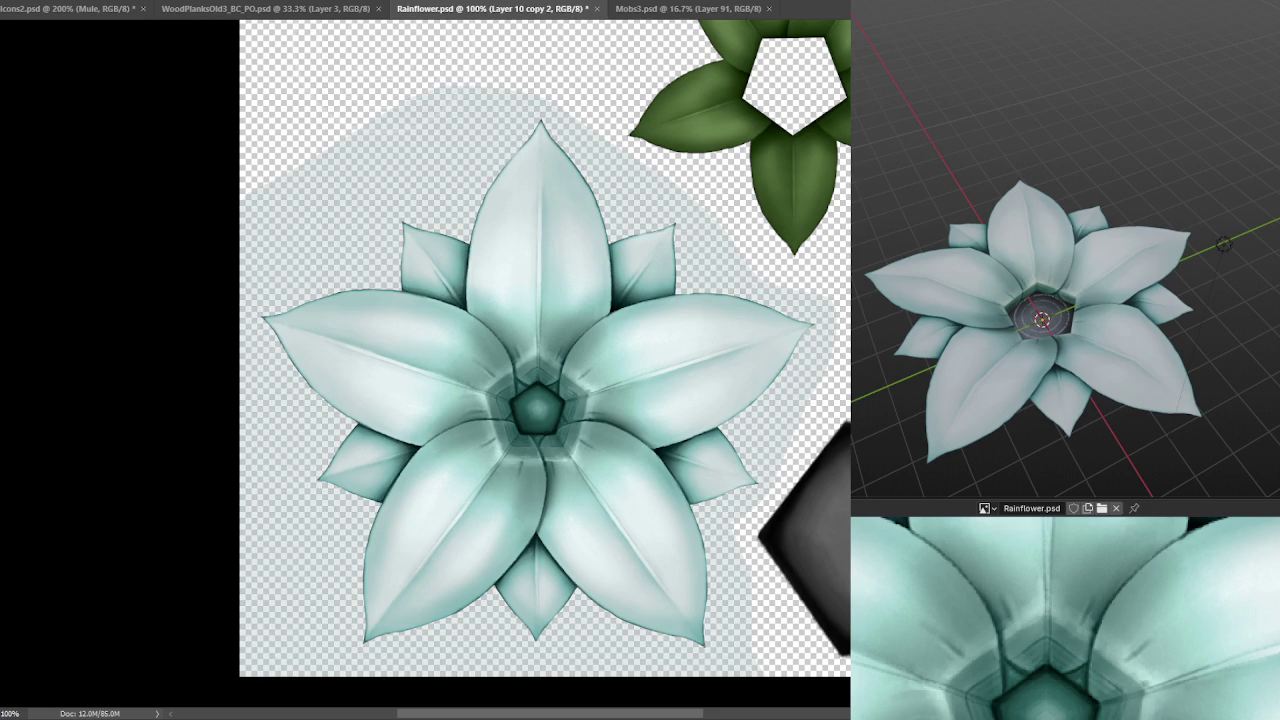
key(alt+bracketleft)
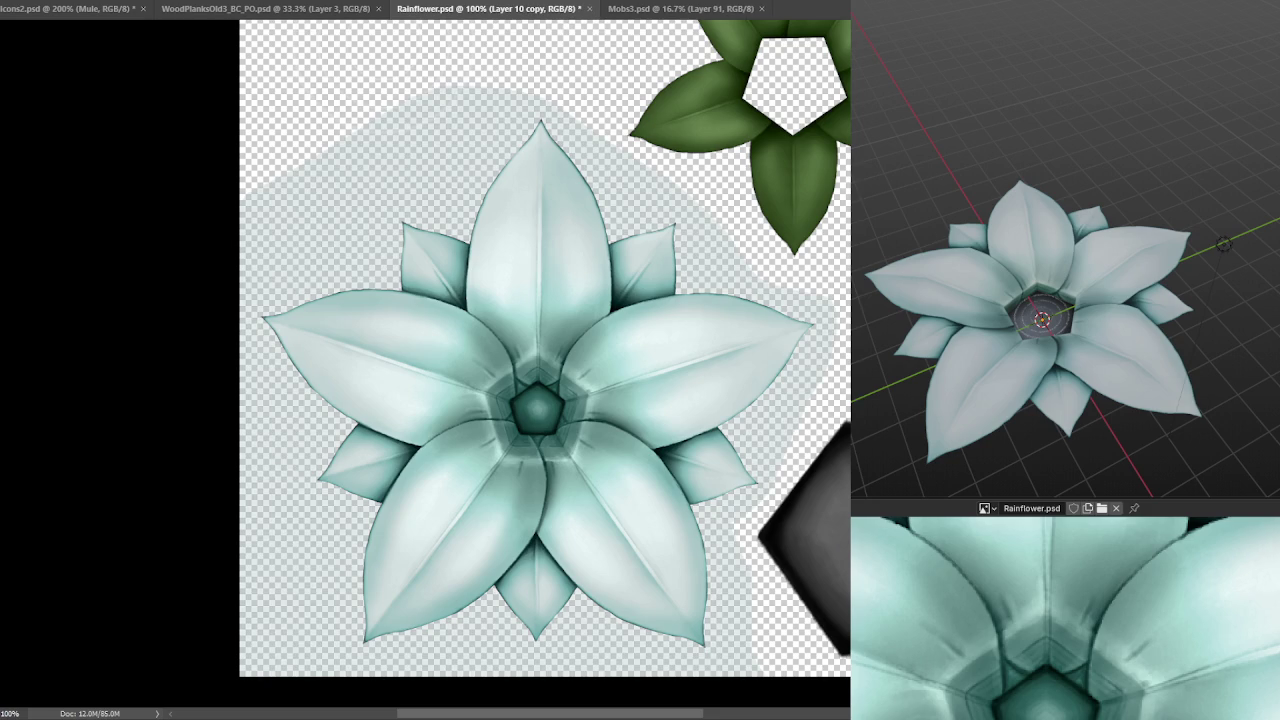
key(ctrl+z)
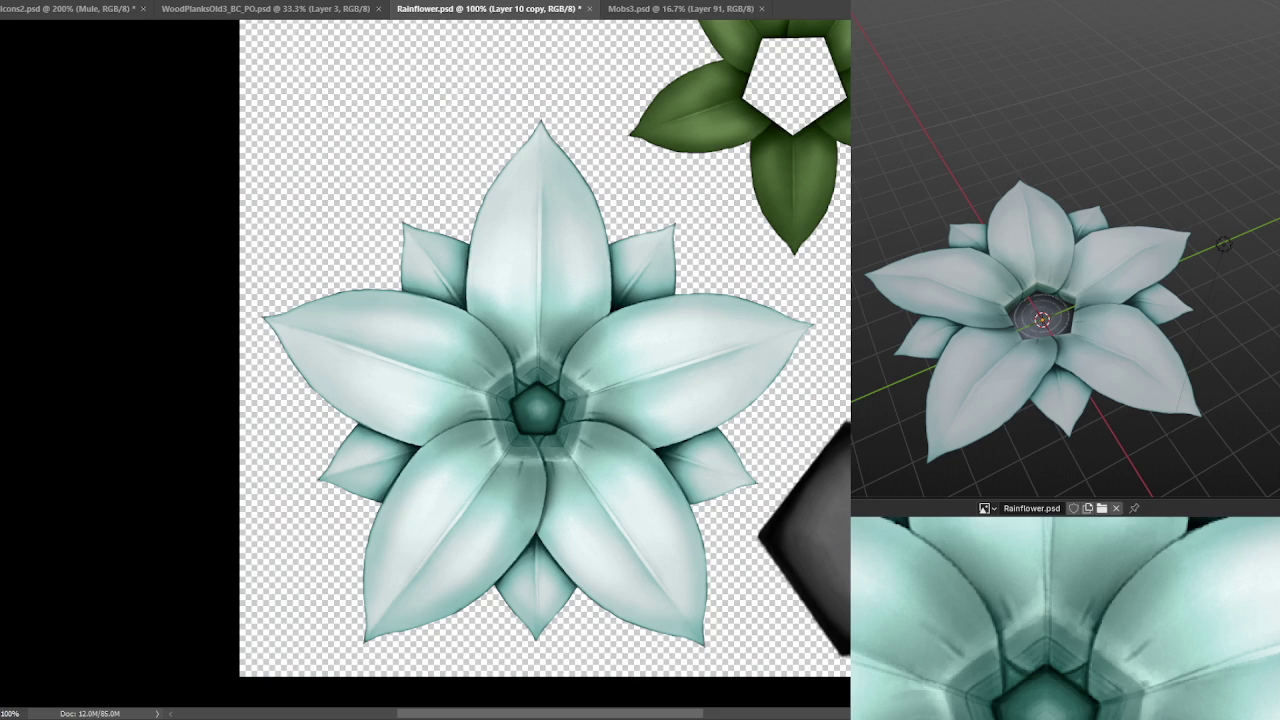
key(ctrl+j)
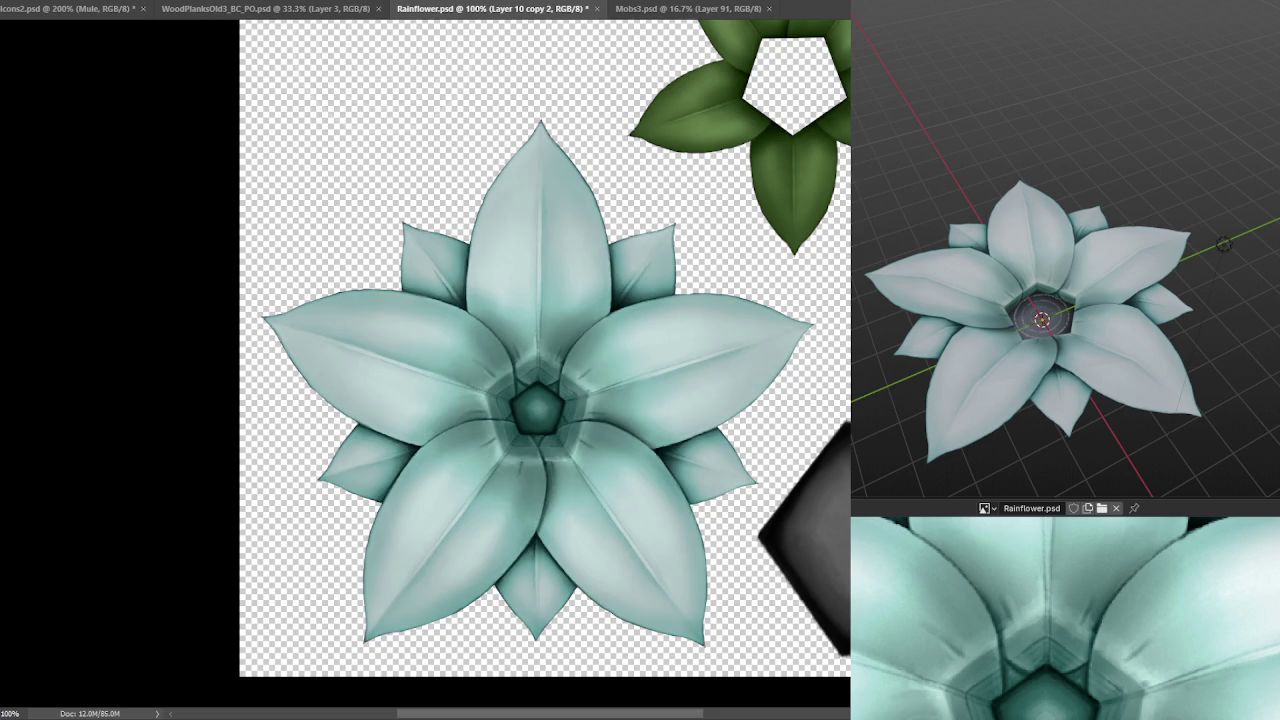
key(ctrl+e)
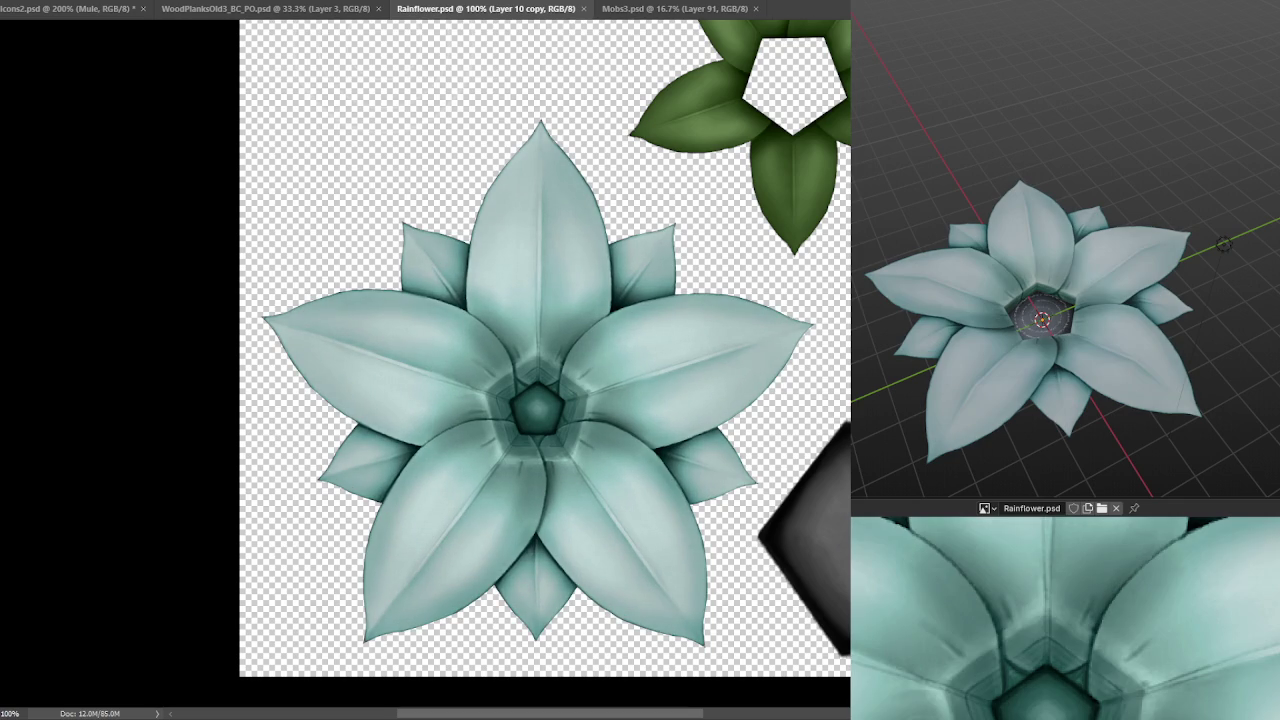
- Duplicate Layer 10 copy with a brightening blend mode and save the texture
mouse_move(1060, 400)
mouse_down()
mouse_move(1058, 295)
mouse_move(1197, 345)
mouse_up()
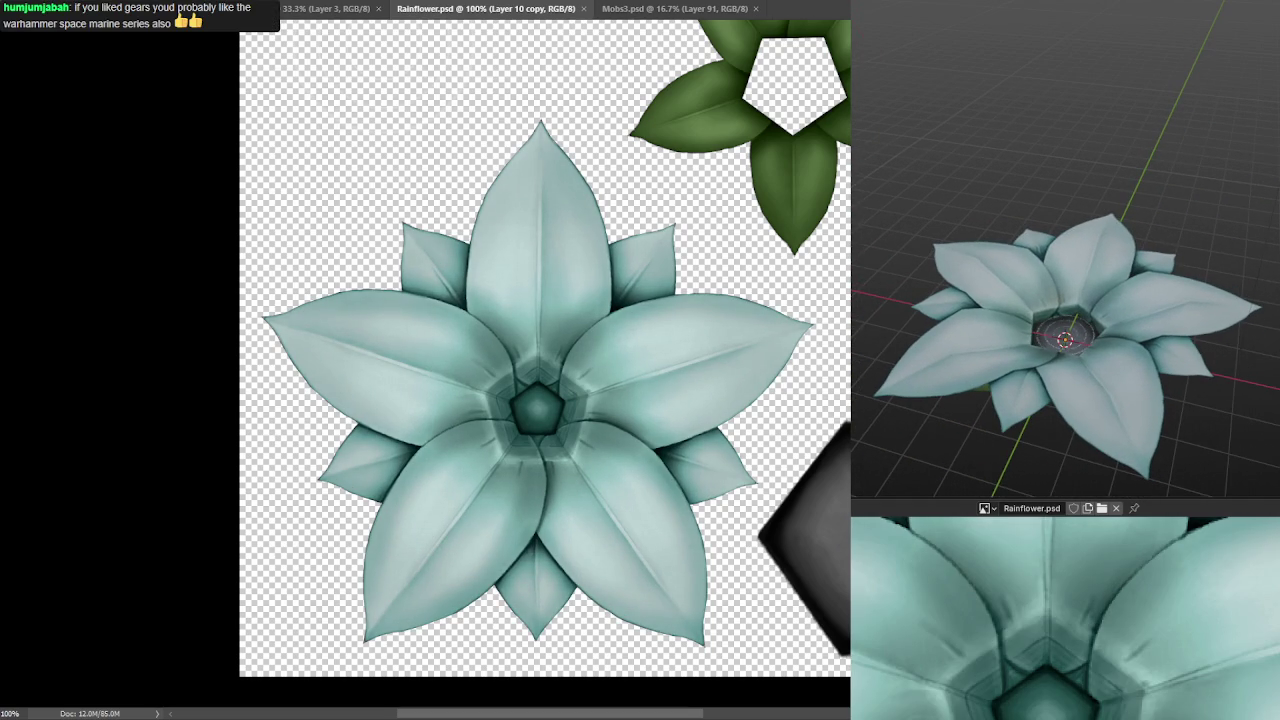
key(ctrl+j)
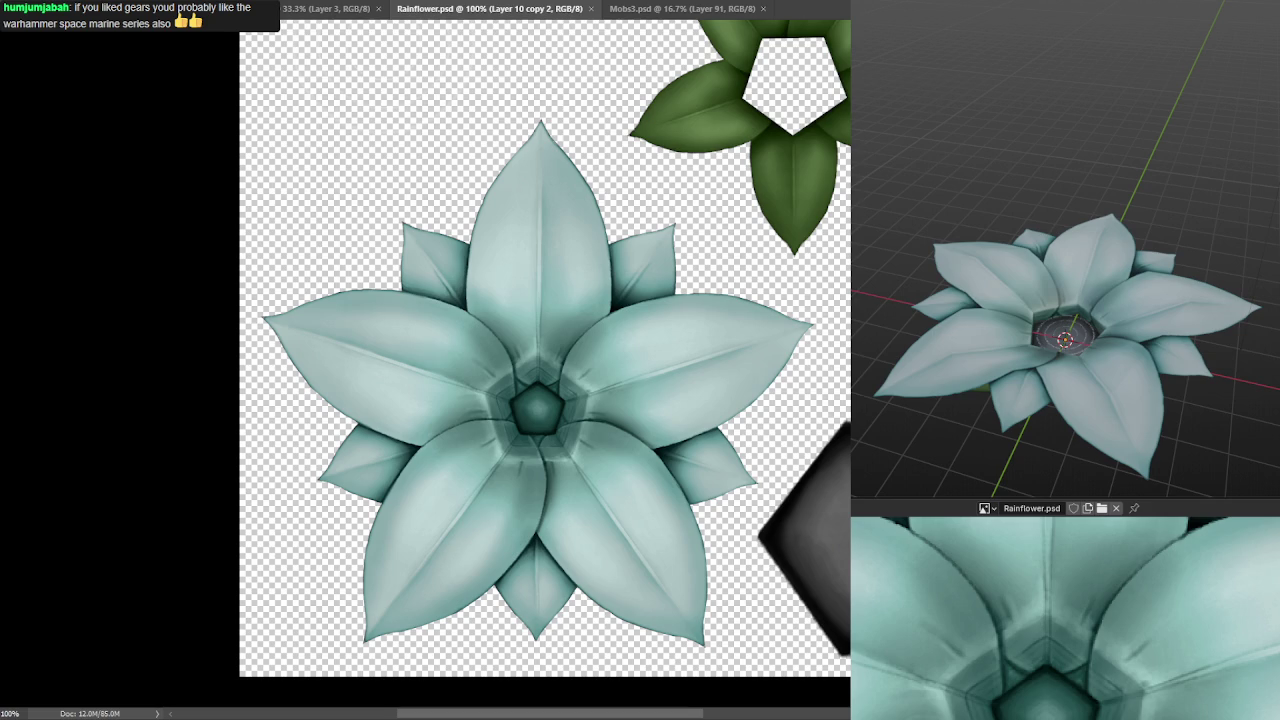
key(shift+alt+s)
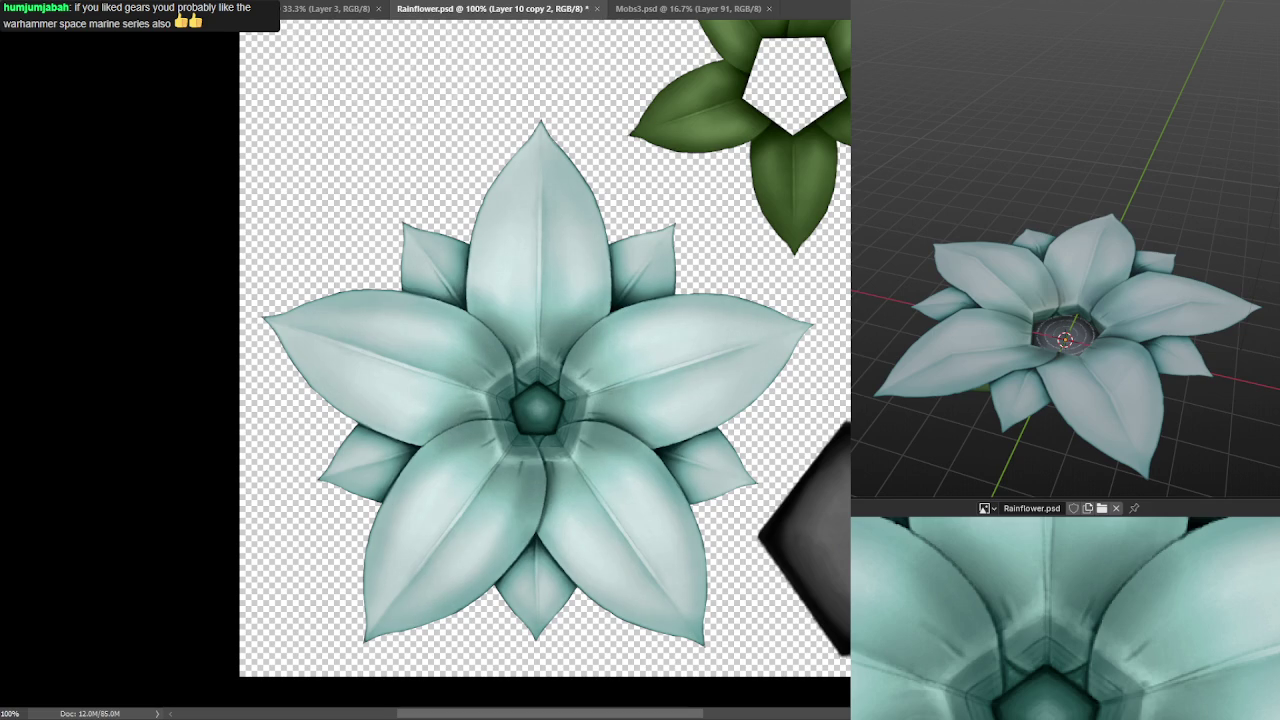
key(ctrl+s)
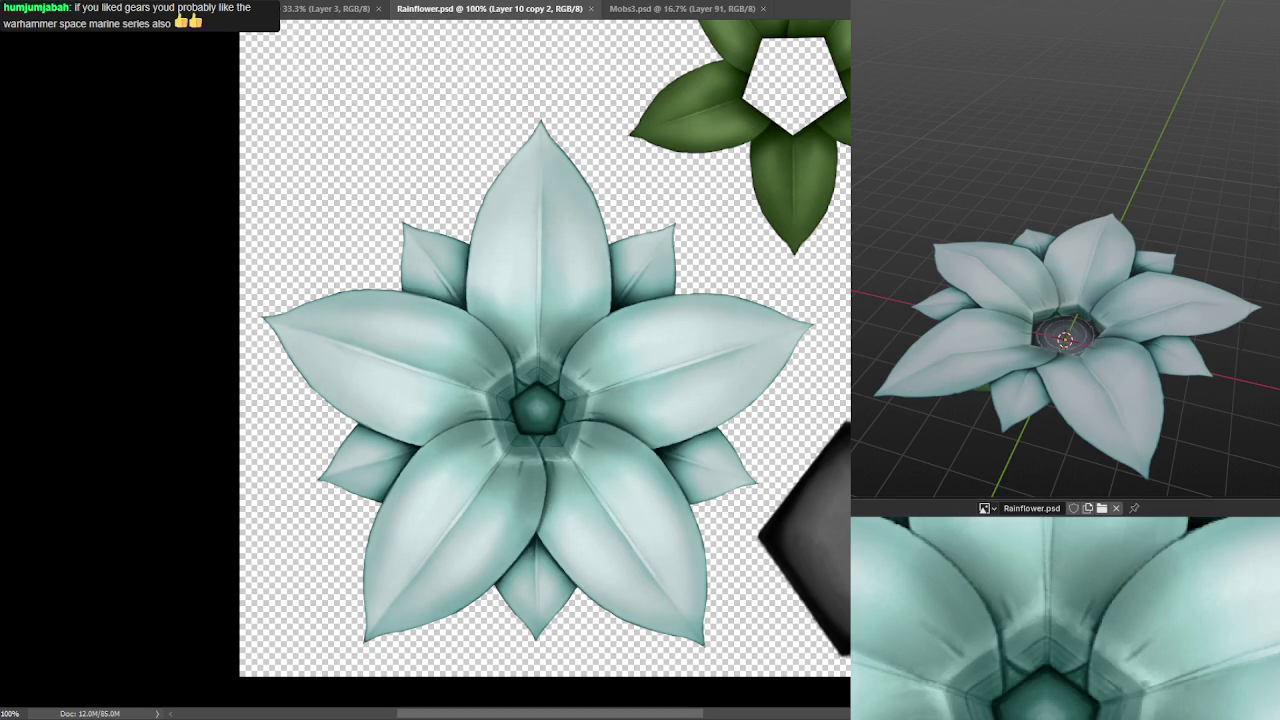
scroll(1046, 303, down, 3)
scroll(1047, 302, up, 2)
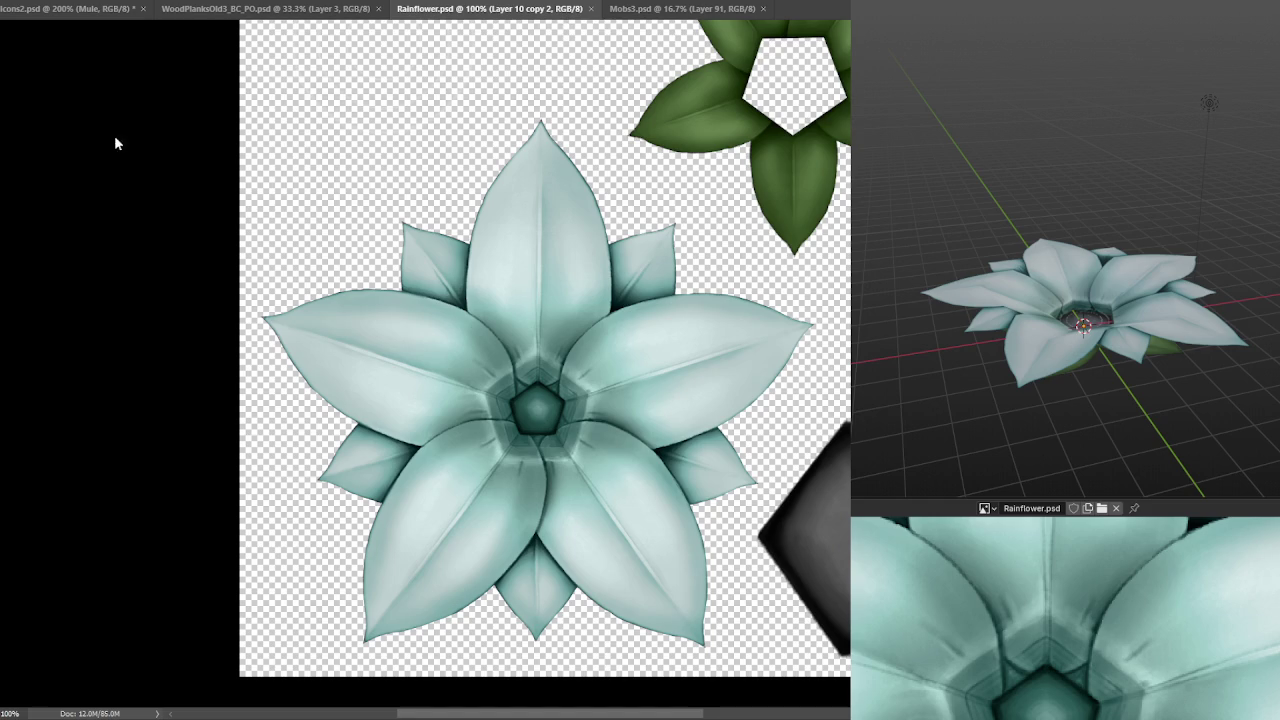
scroll(122, 190, down, 2)
scroll(130, 234, down, 2)
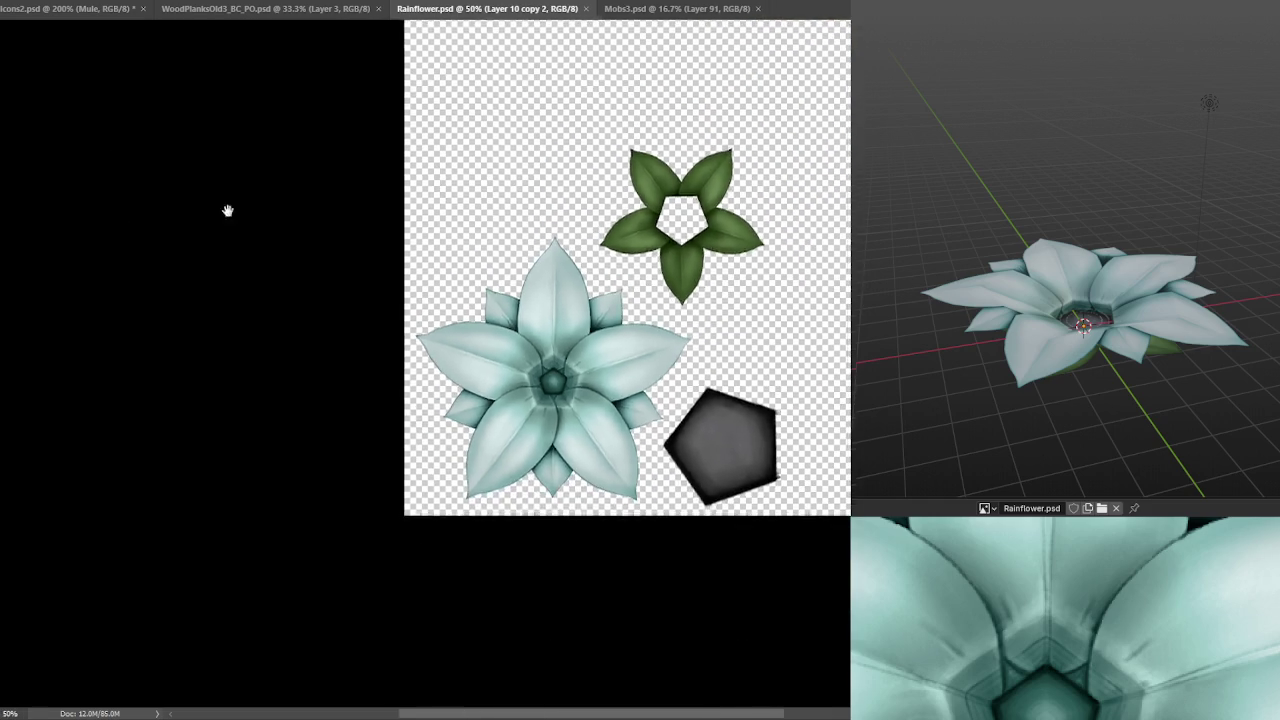
scroll(229, 209, up, 1)
scroll(189, 291, up, 1)
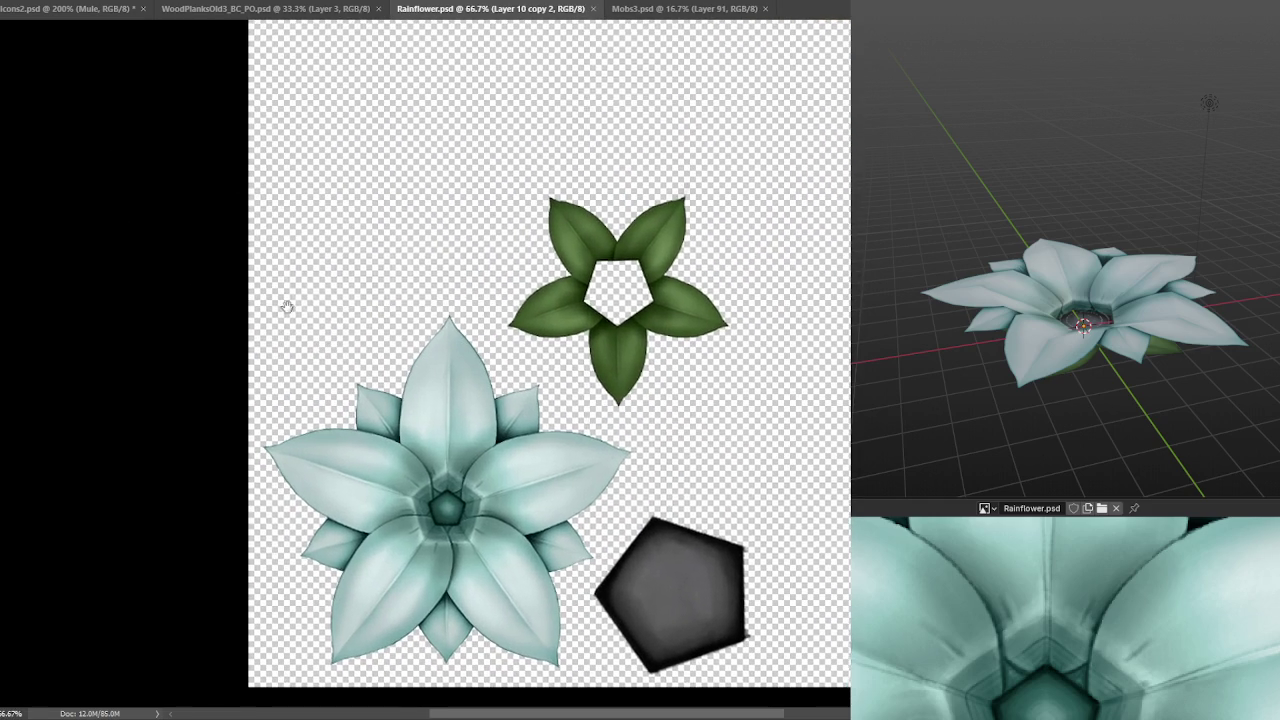
drag(221, 258, 207, 174)
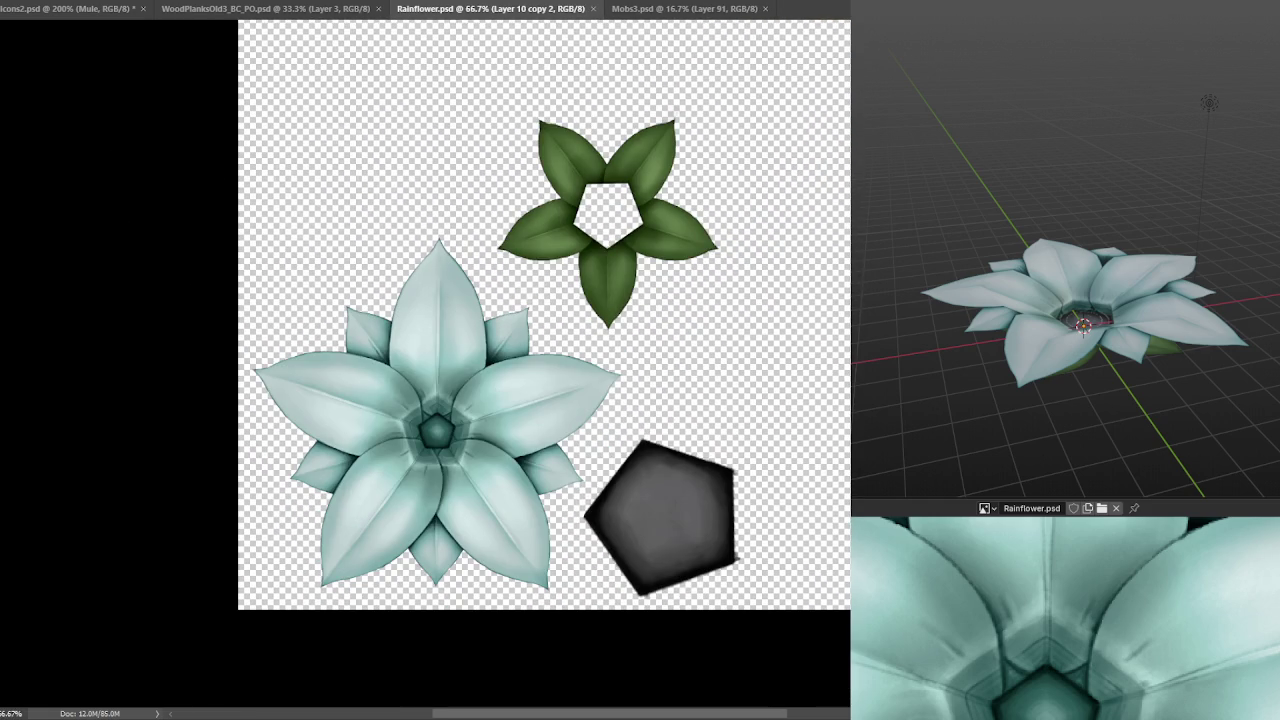
scroll(694, 494, up, 1)
drag(678, 479, 664, 453)
drag(660, 344, 637, 403)
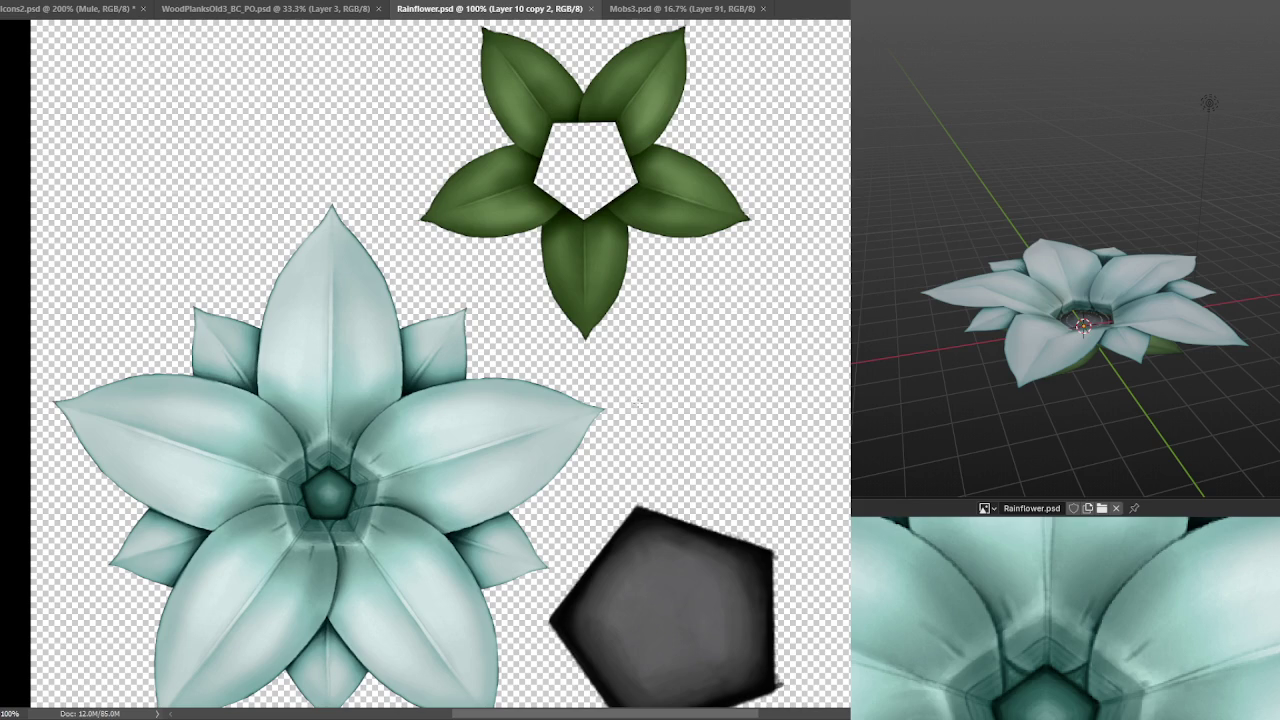
drag(628, 326, 505, 318)
key(ctrl+e)
drag(722, 305, 677, 163)
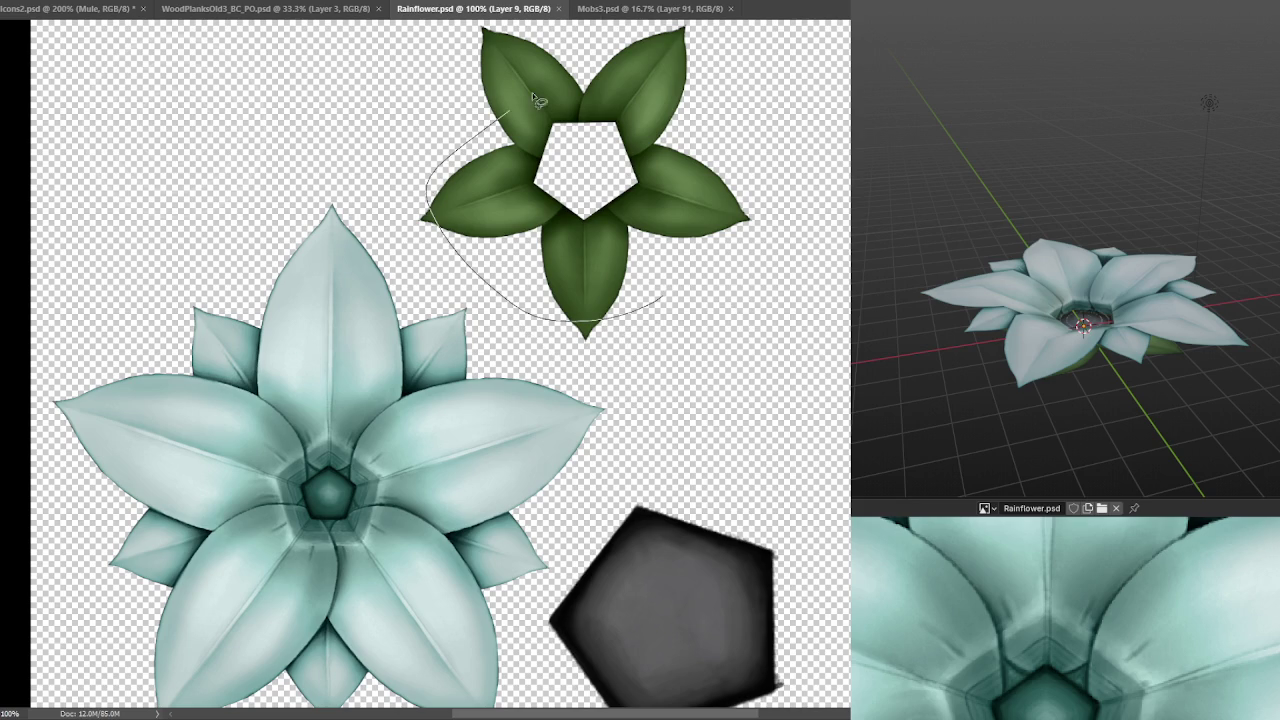
drag(660, 209, 660, 192)
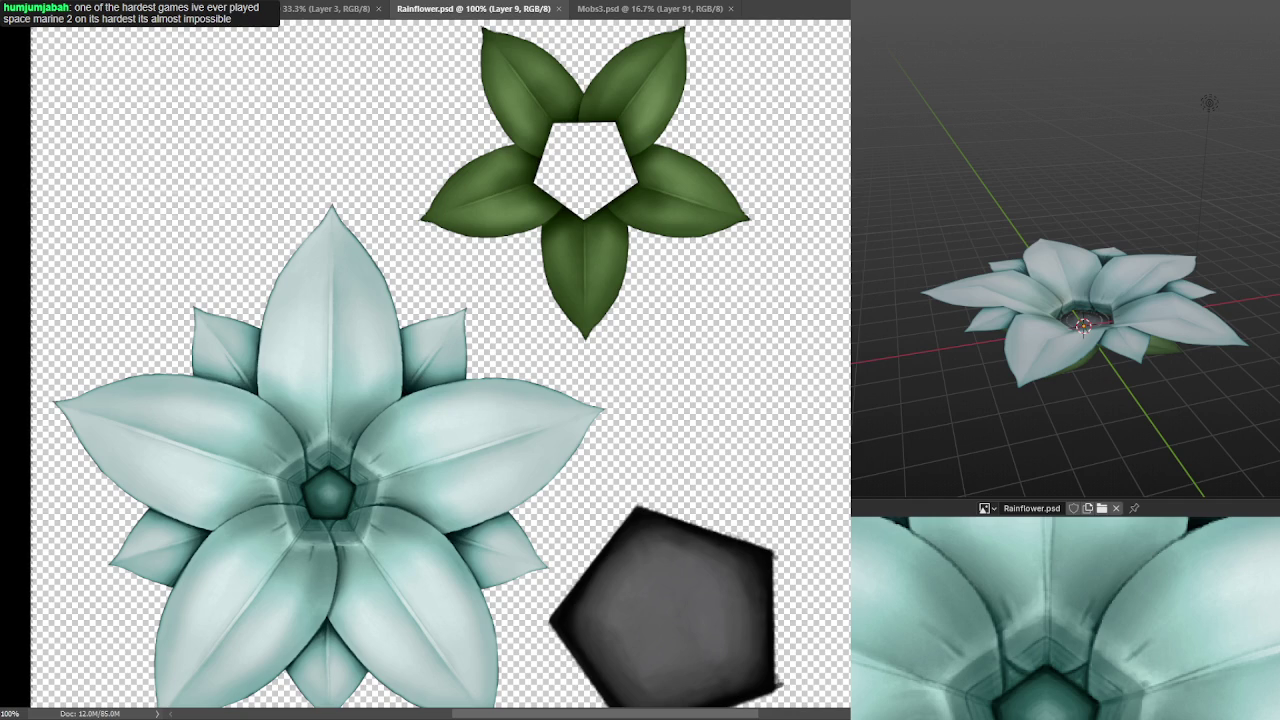
key(ctrl+j)
- Place the green pentagon on Layer 11 over the dark one, blended so its shaded edges show
key(ctrl+e)
key(ctrl+j)
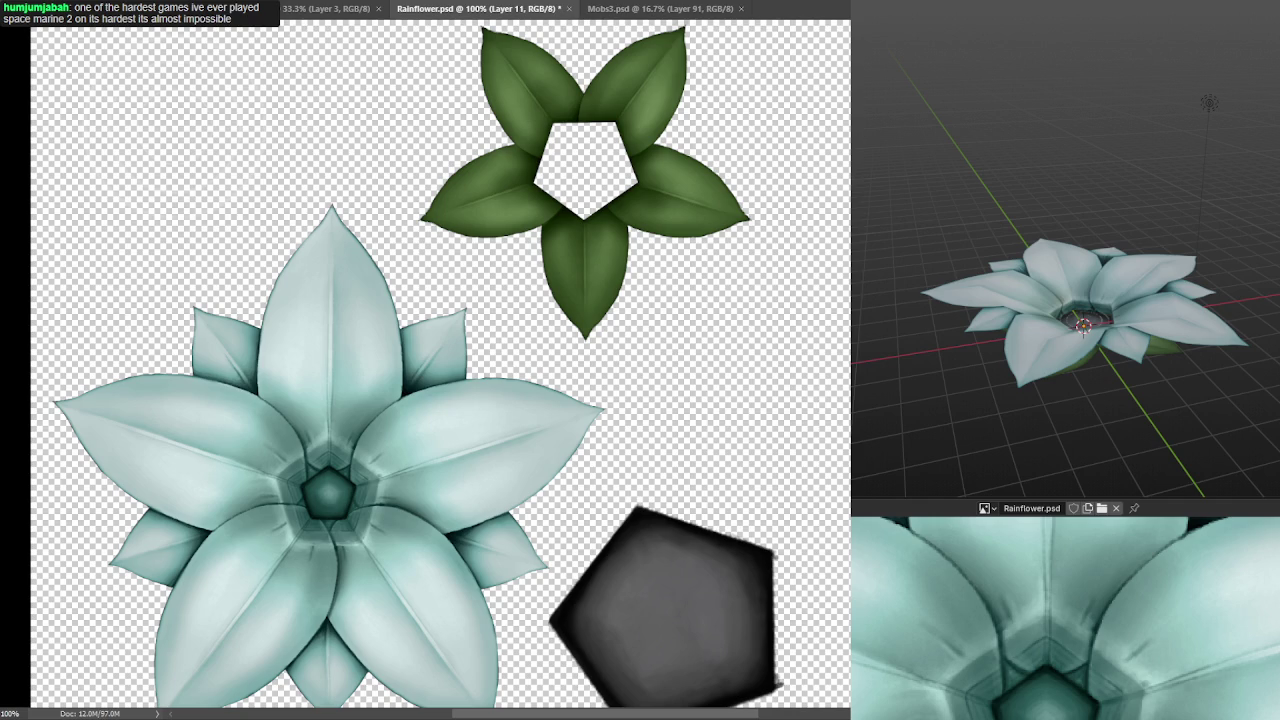
mouse_move(597, 162)
mouse_down()
mouse_move(759, 665)
mouse_move(759, 490)
mouse_up()
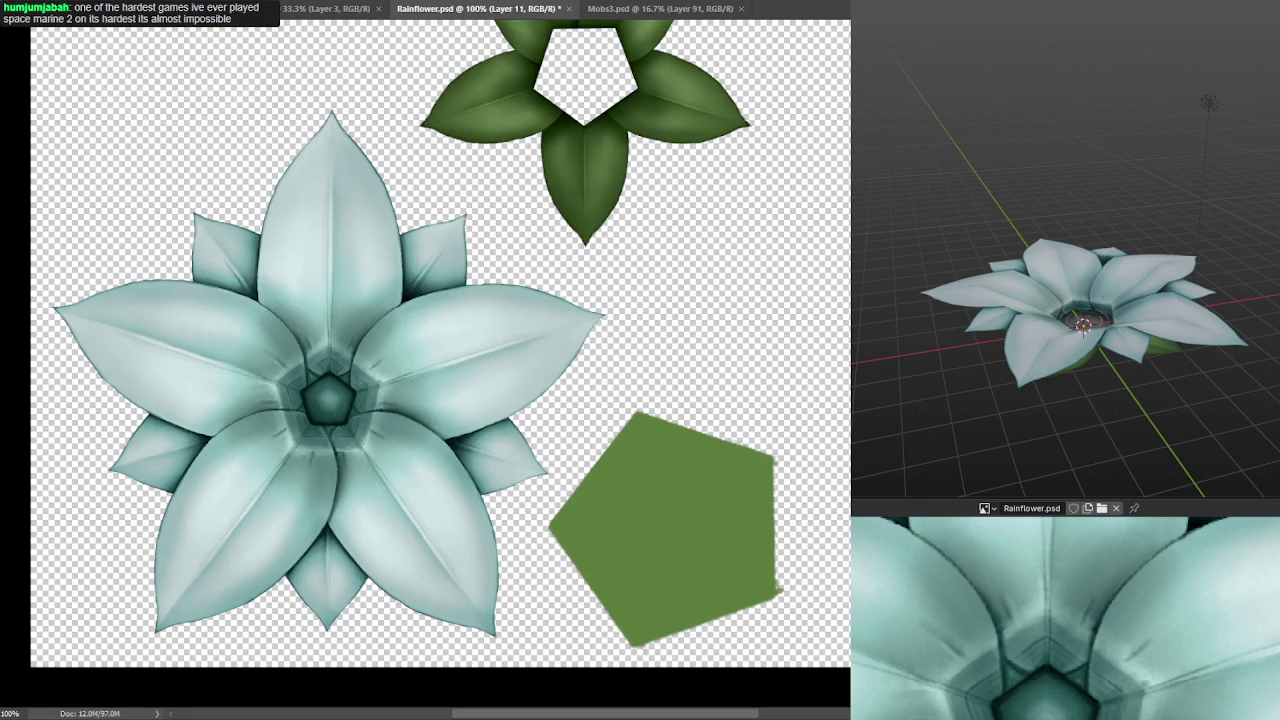
key(shift+plus)
key(shift+plus)
key(shift+plus)
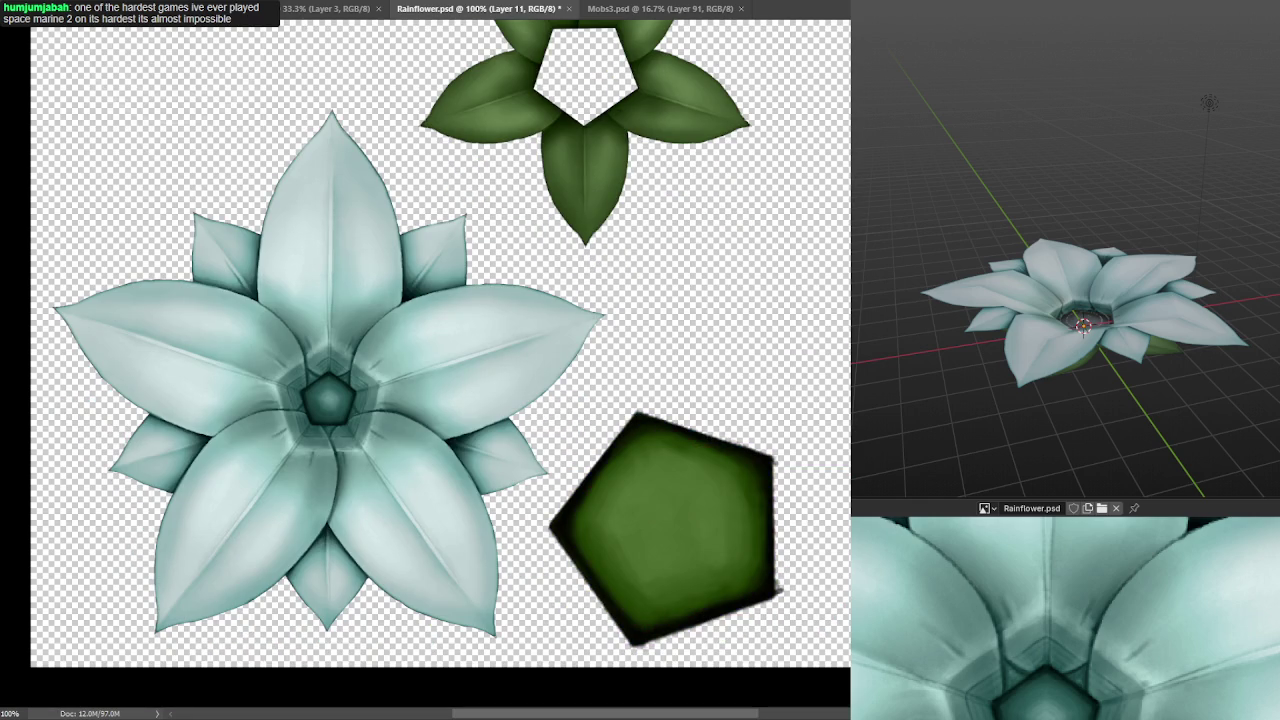
key(KP_7)
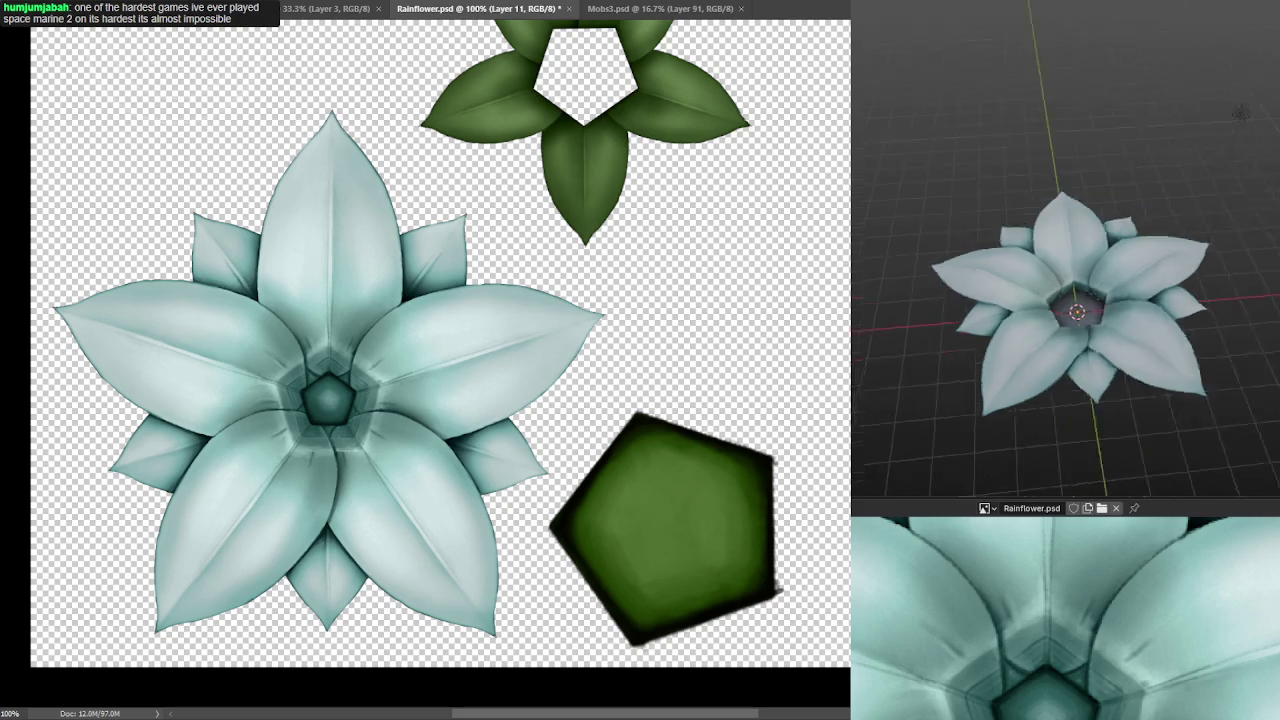
- Save Rainflower.psd and orbit the Blender flower to inspect its new green pentagon centre
key(ctrl+s)
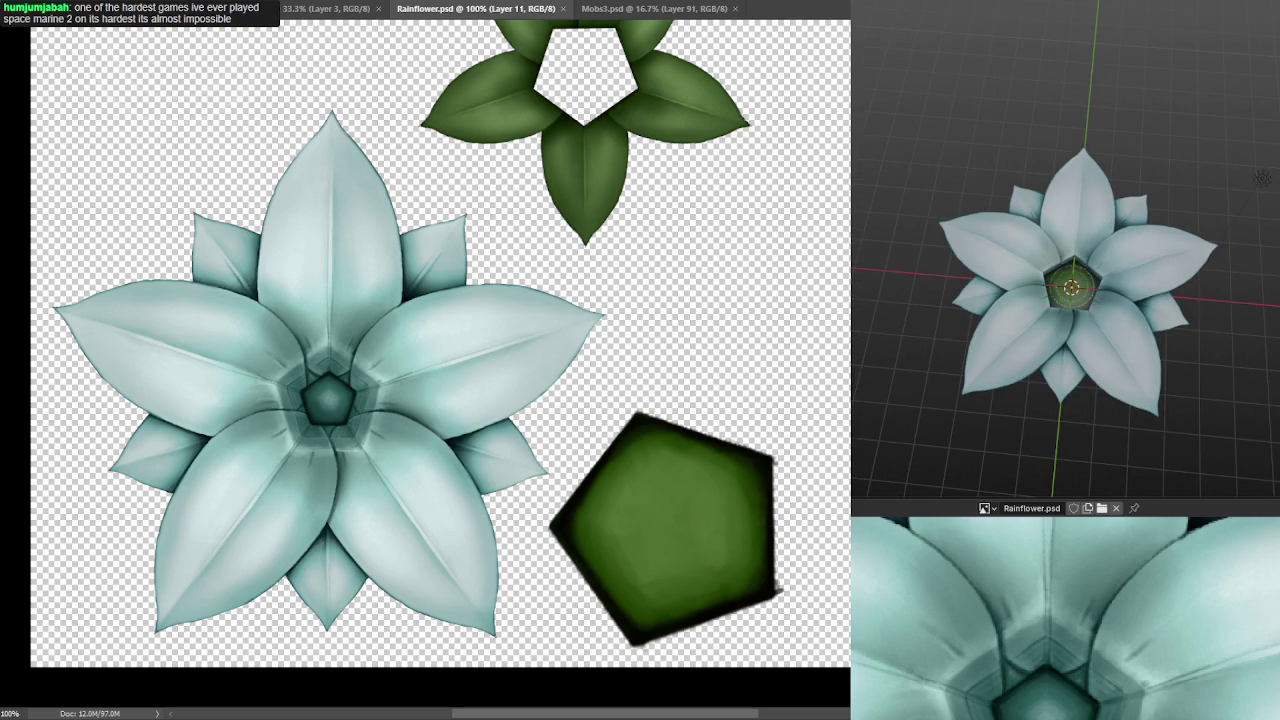
drag(992, 200, 992, 119)
scroll(1001, 148, down, 3)
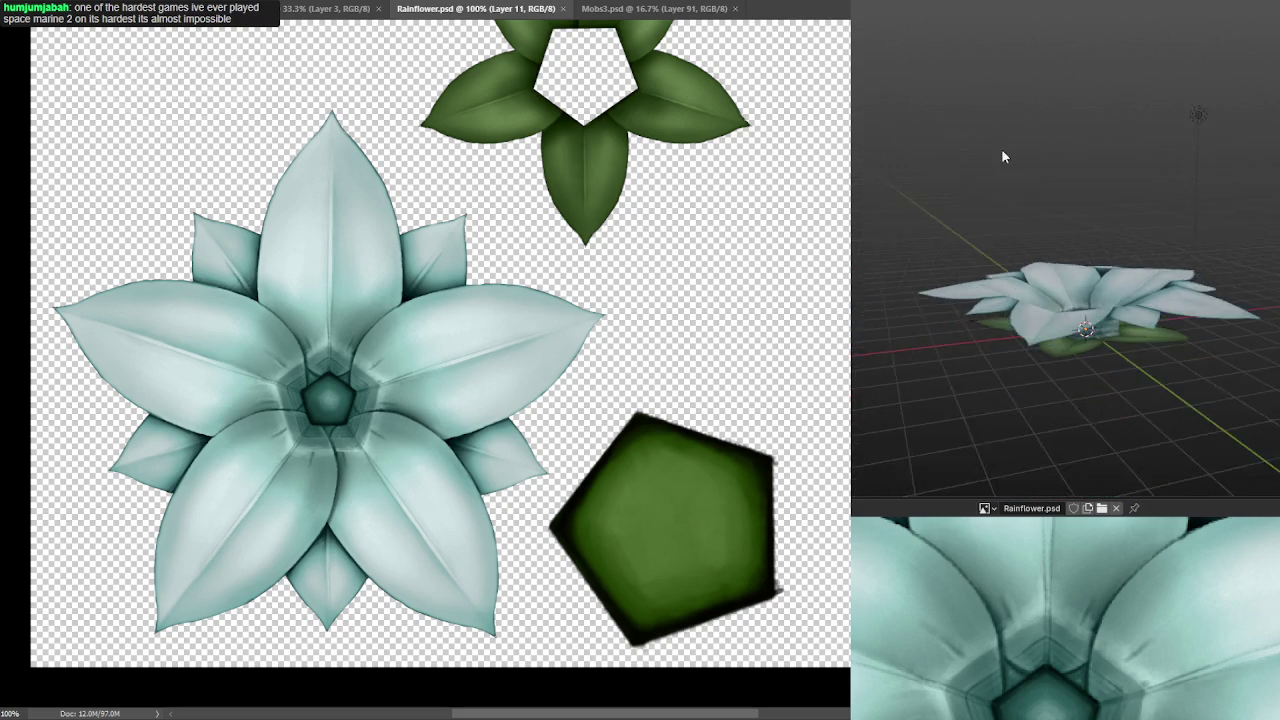
drag(996, 178, 965, 218)
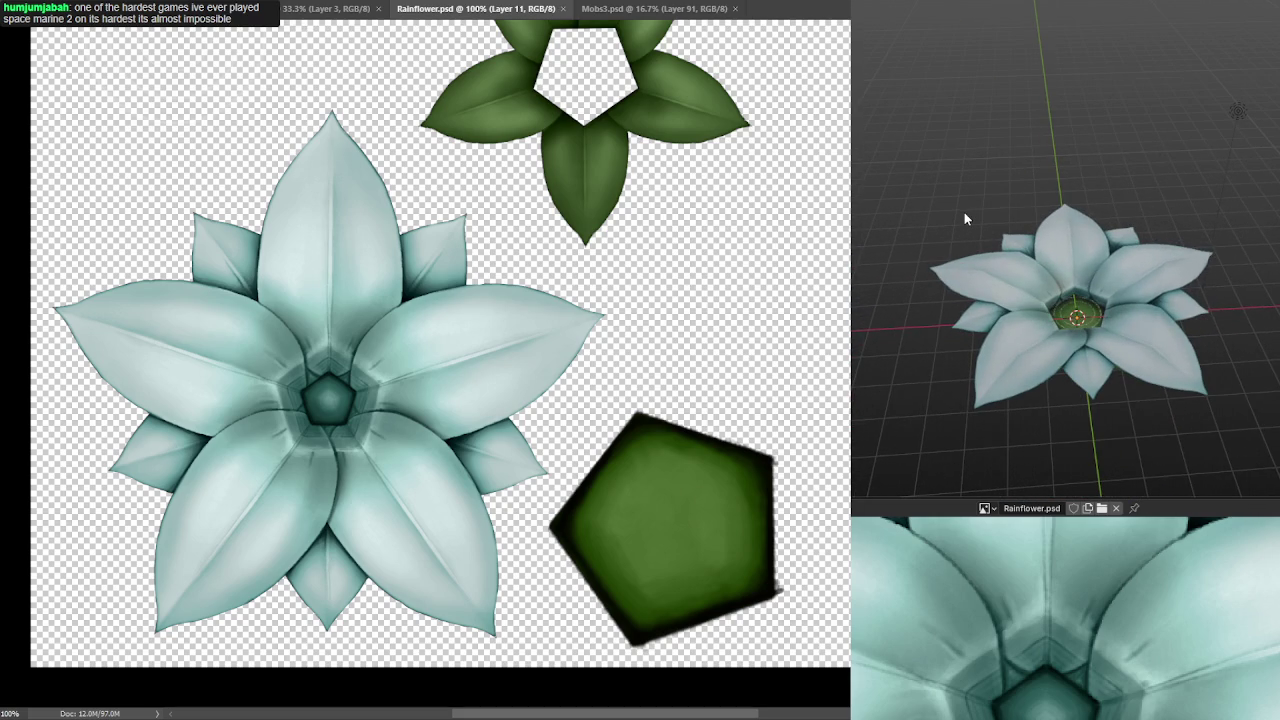
scroll(968, 212, up, 2)
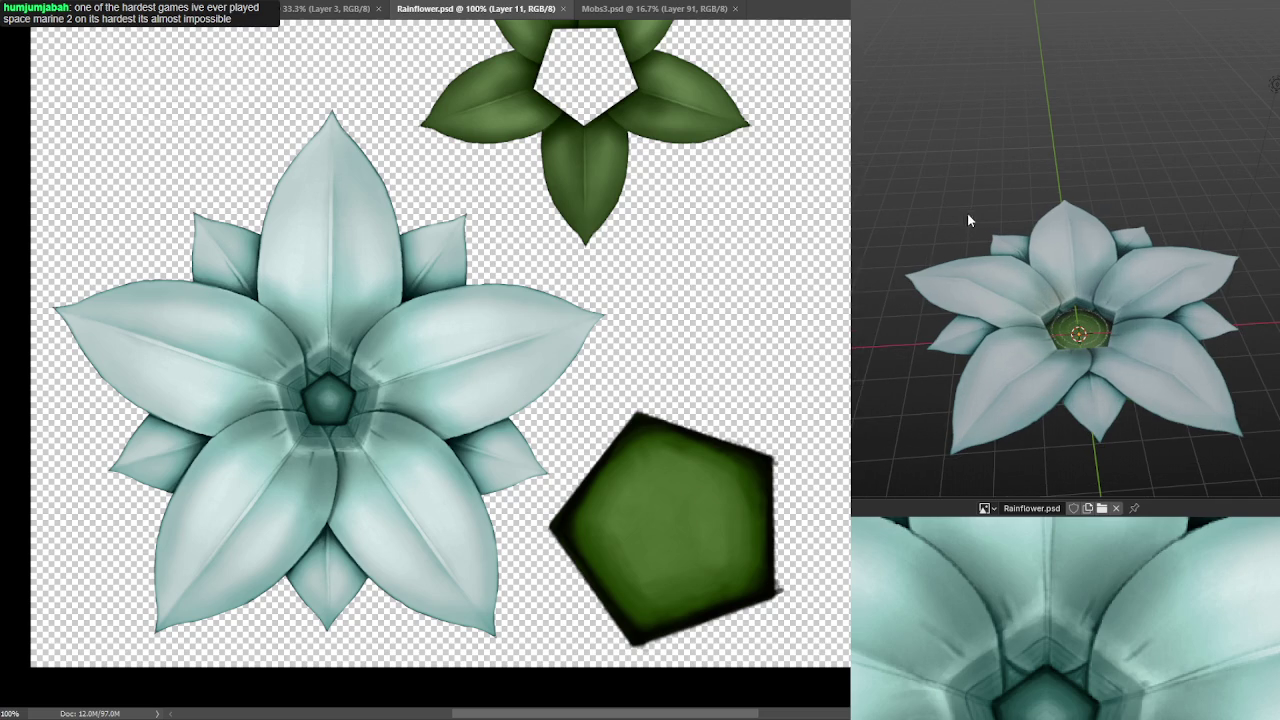
scroll(919, 254, up, 2)
scroll(919, 254, up, 2)
mouse_move(919, 254)
mouse_down()
mouse_move(956, 227)
mouse_move(1145, 288)
mouse_up()
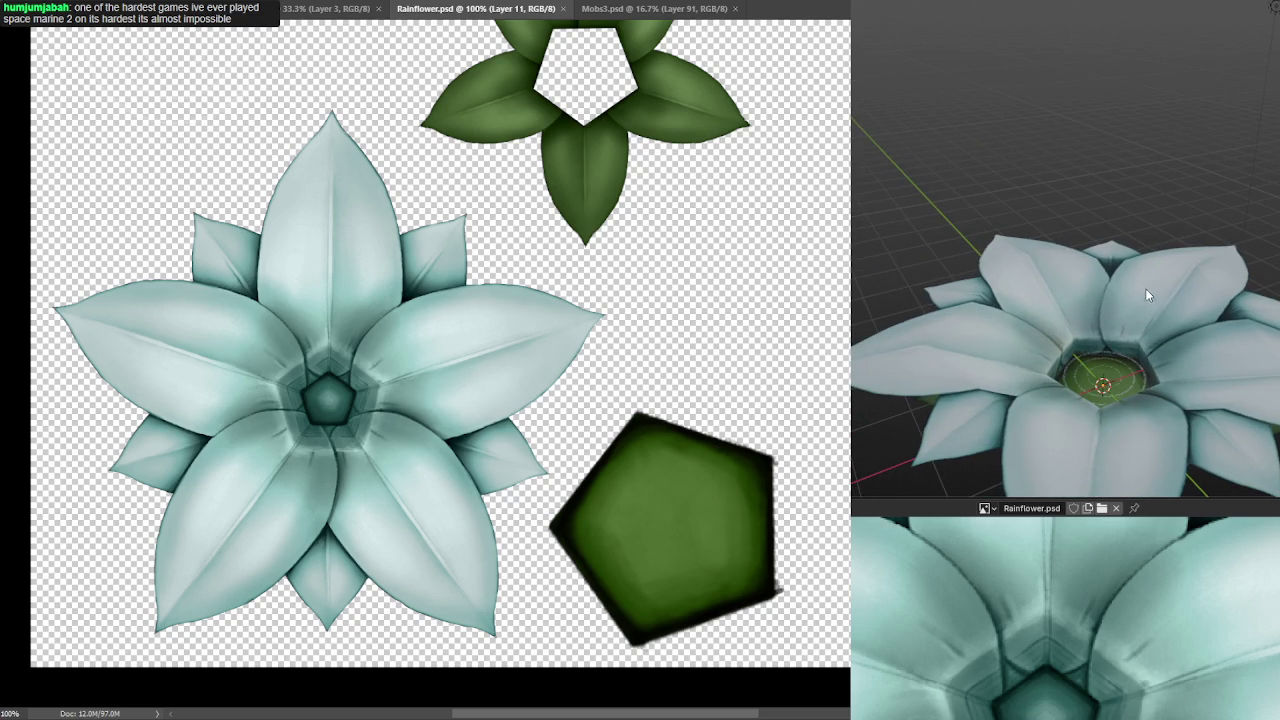
mouse_move(985, 300)
mouse_down()
mouse_move(971, 246)
mouse_move(1034, 274)
mouse_move(867, 254)
mouse_move(885, 242)
mouse_move(957, 334)
mouse_move(977, 325)
mouse_move(936, 299)
mouse_move(932, 337)
mouse_move(859, 321)
mouse_up()
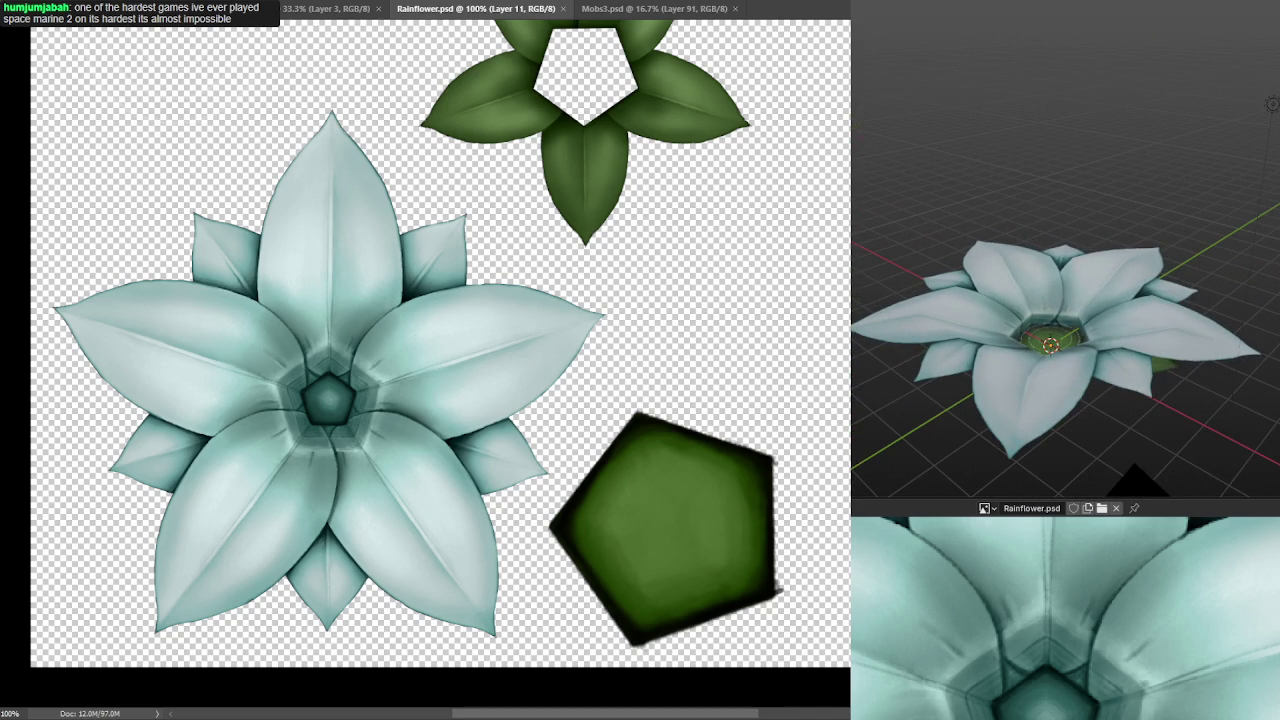
key(ctrl+z)
key(ctrl+z)
key(ctrl+z)
key(ctrl+z)
key(ctrl+z)
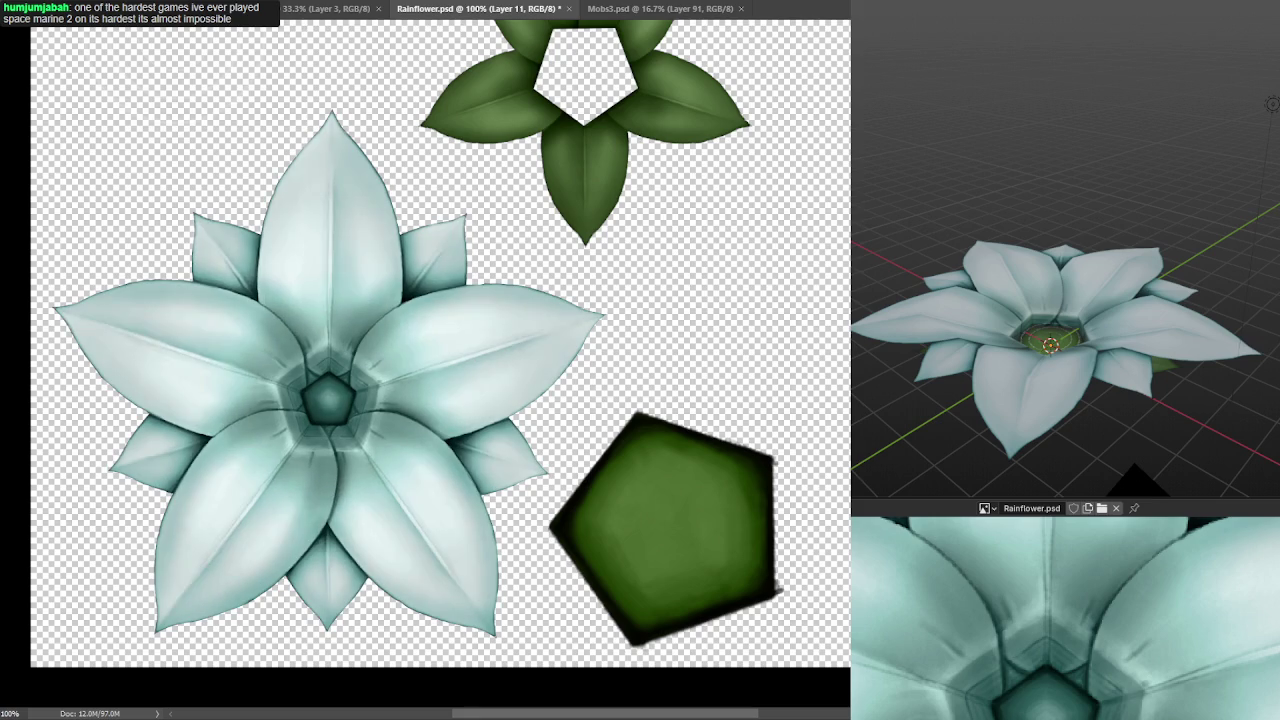
key(ctrl+z)
key(ctrl+z)
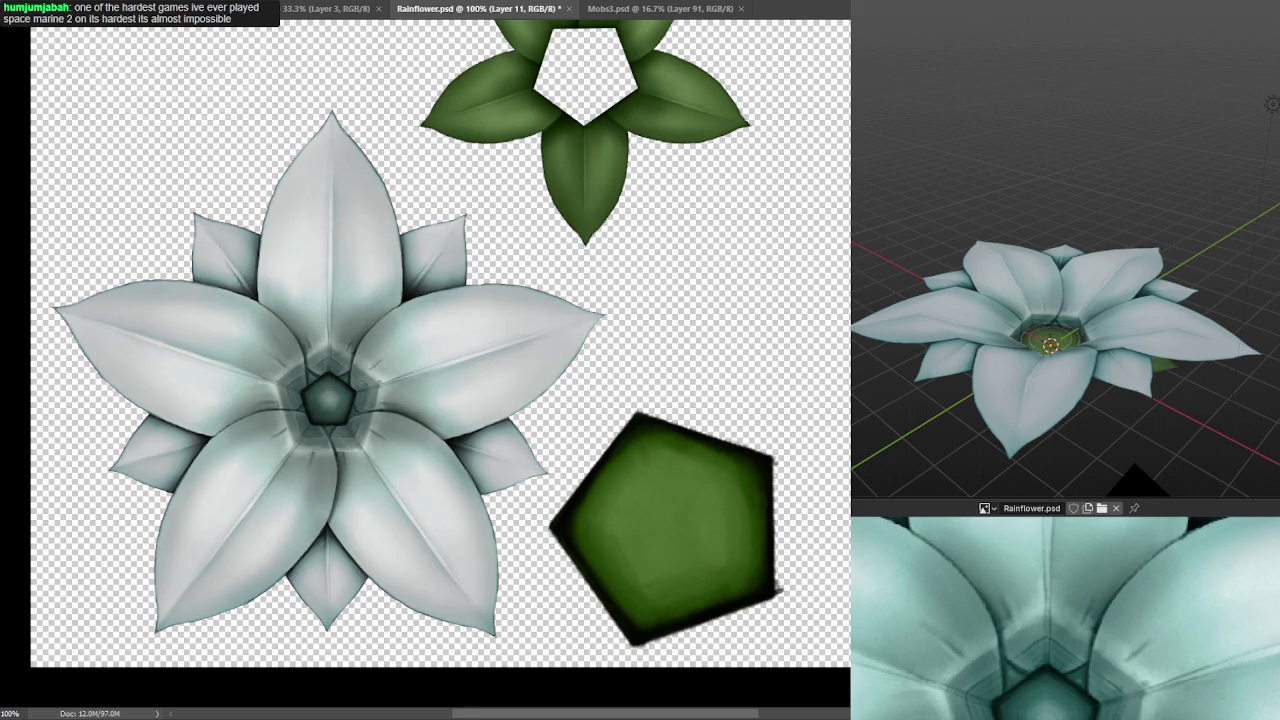
key(ctrl+z)
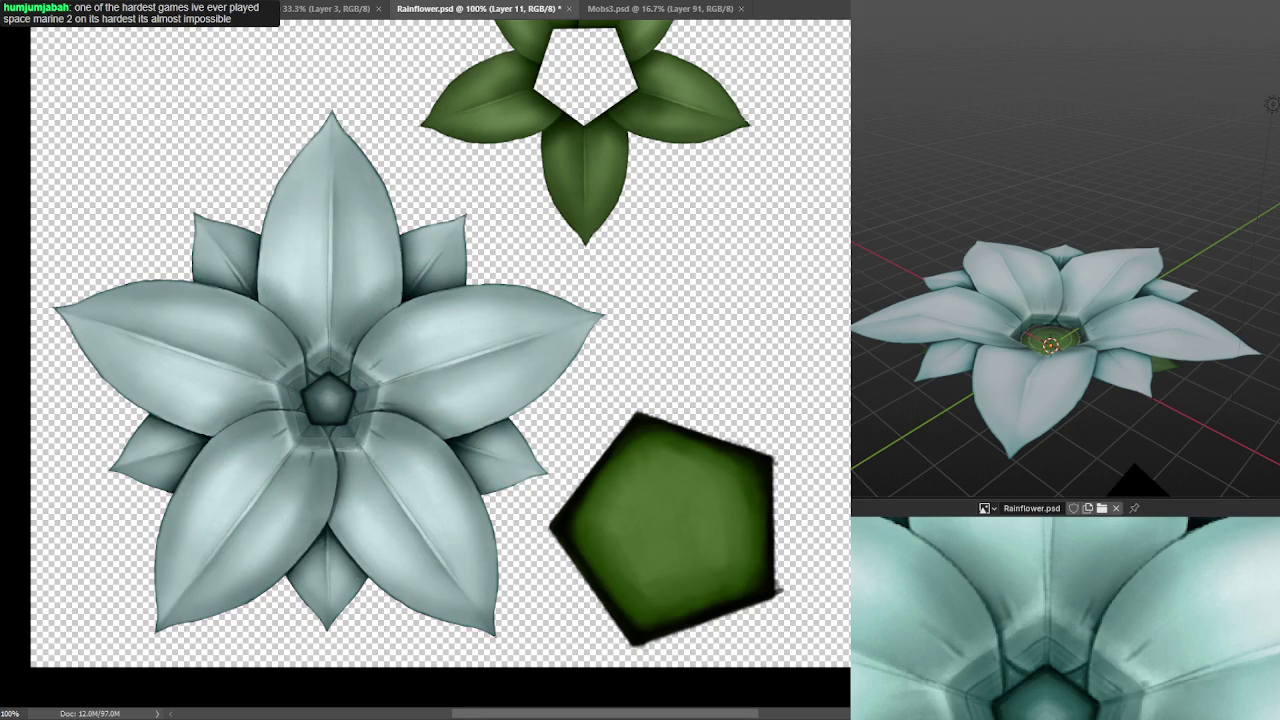
key(ctrl+z)
key(ctrl+z)
key(ctrl+z)
key(alt+bracketleft)
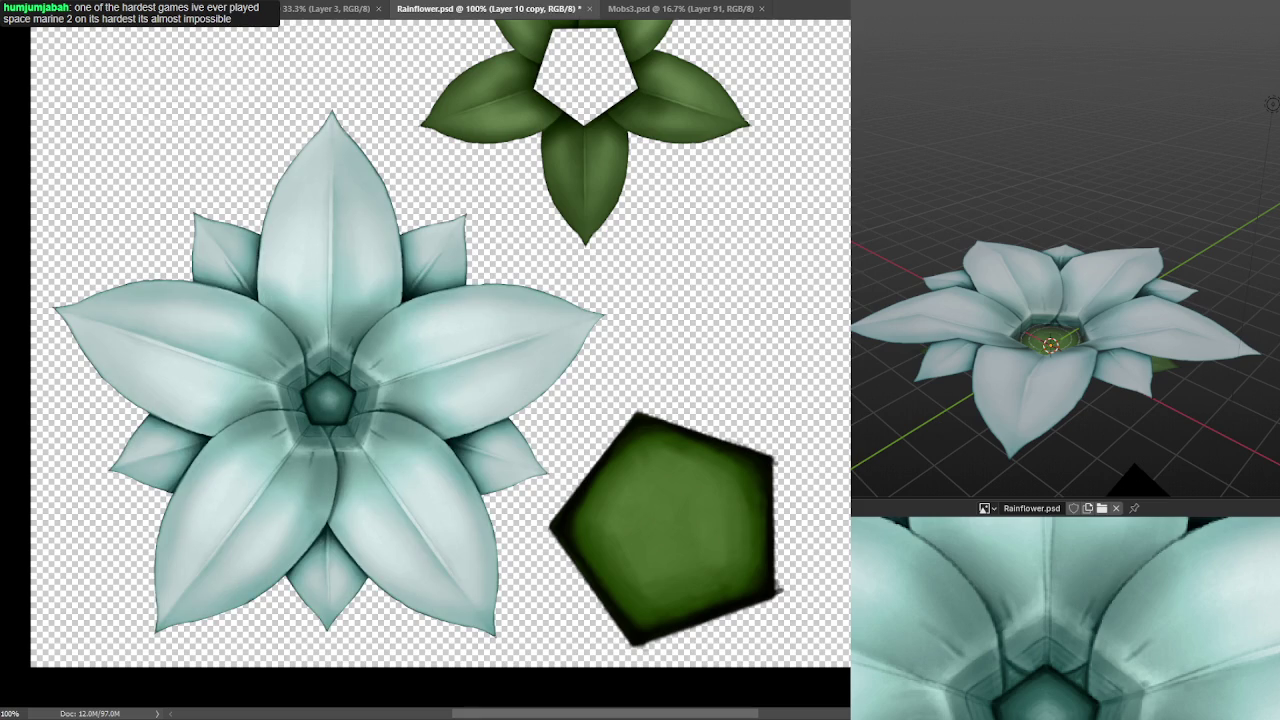
key(ctrl+minus)
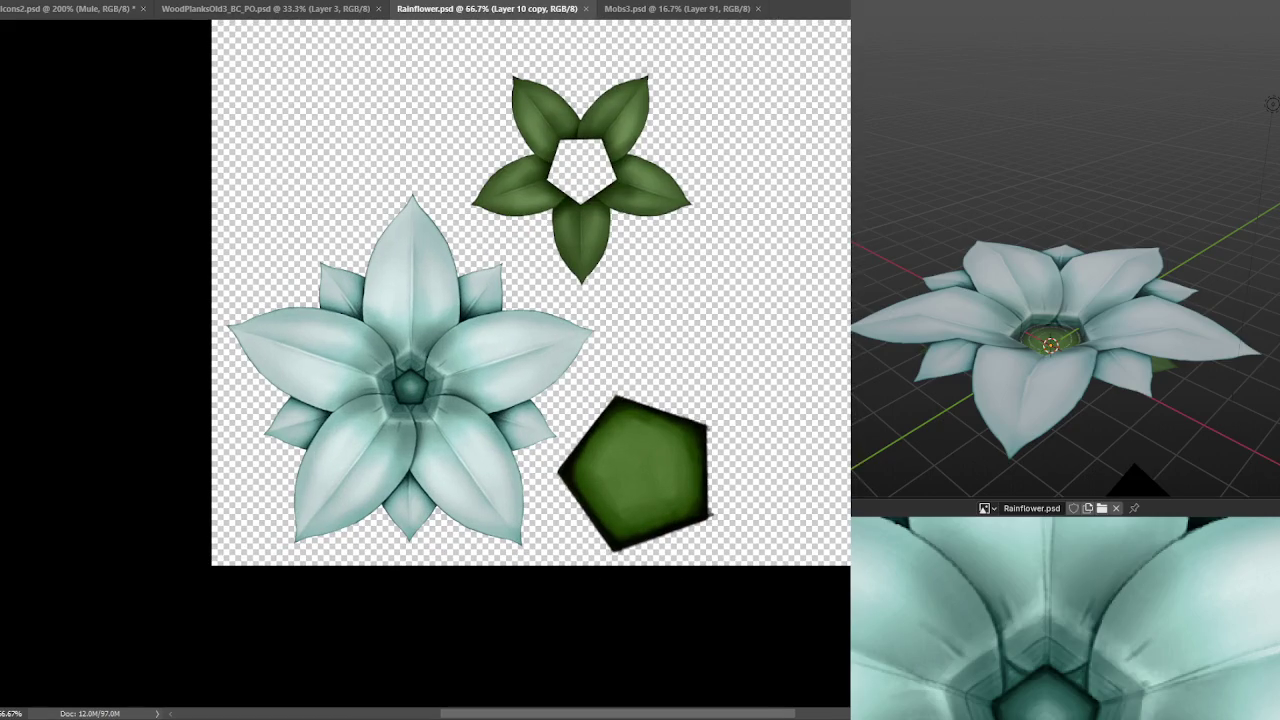
- Orbit and zoom the 3D flower between low side views and a top-down view
drag(1114, 321, 920, 326)
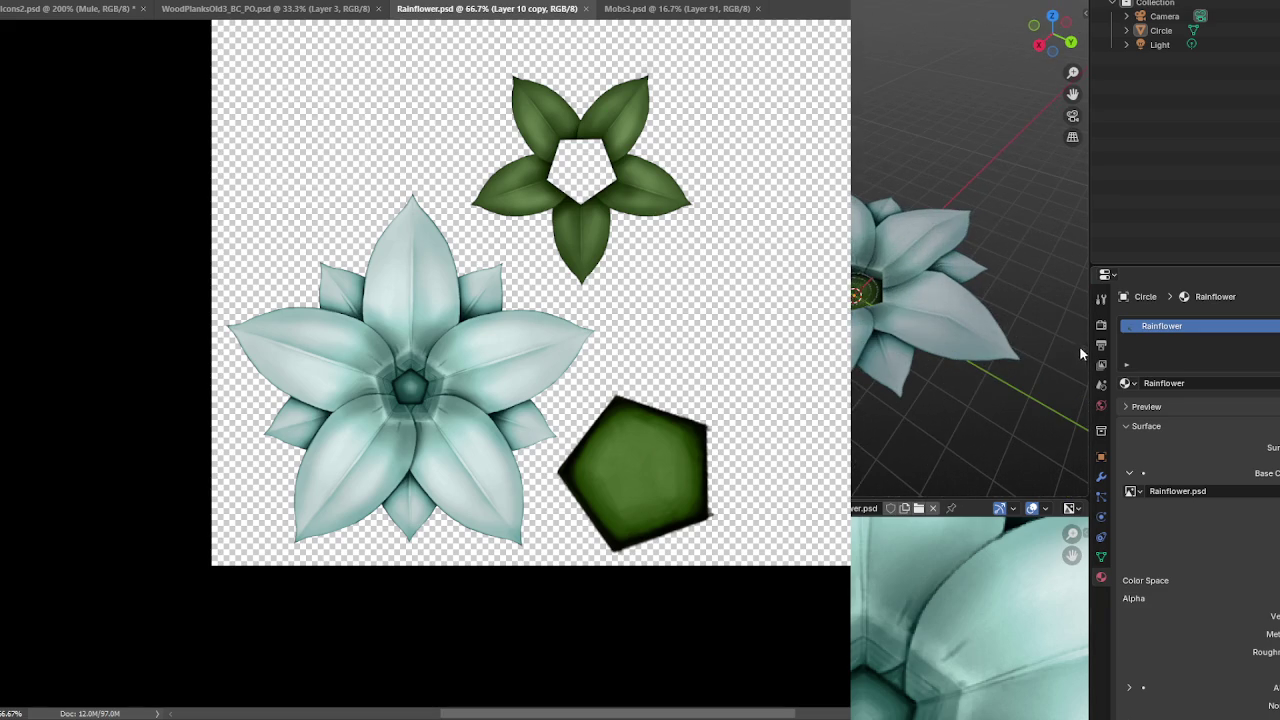
drag(1089, 350, 1279, 350)
mouse_move(1140, 349)
mouse_down()
mouse_move(1169, 292)
mouse_move(1154, 296)
mouse_move(1155, 324)
mouse_move(1179, 390)
mouse_move(1154, 366)
mouse_up()
scroll(1176, 360, down, 2)
scroll(1154, 366, up, 2)
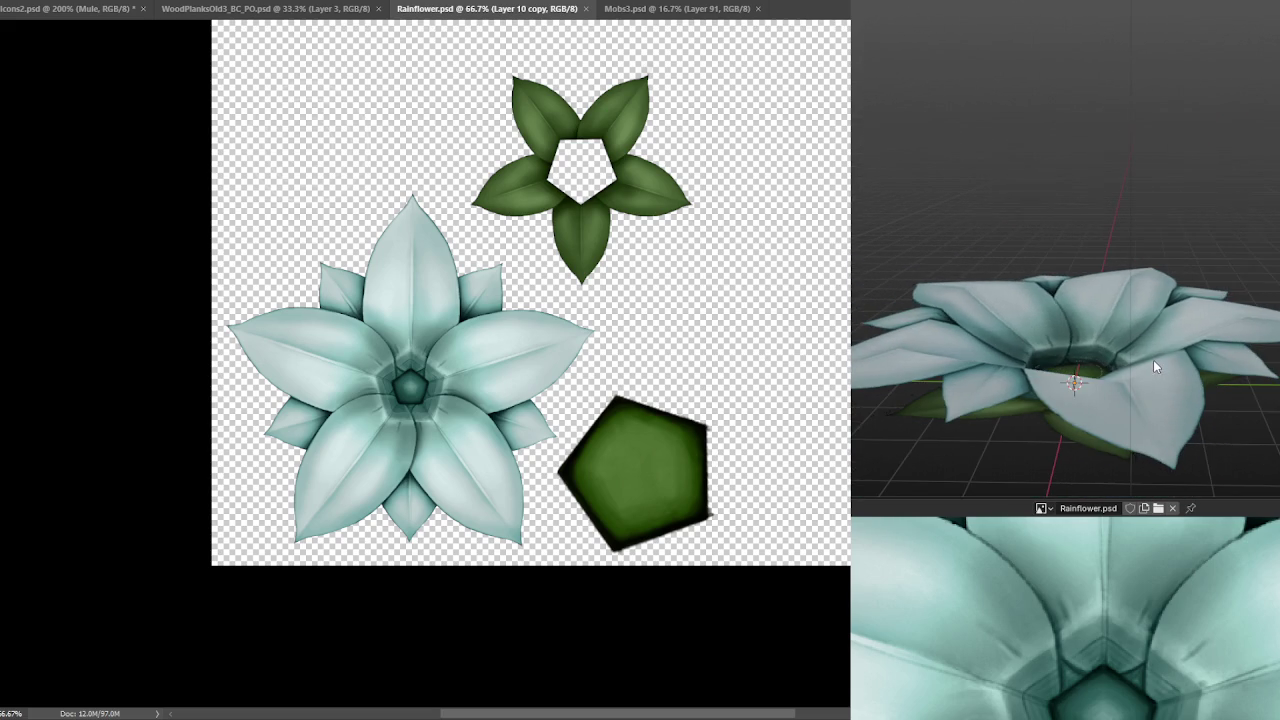
scroll(809, 640, down, 1)
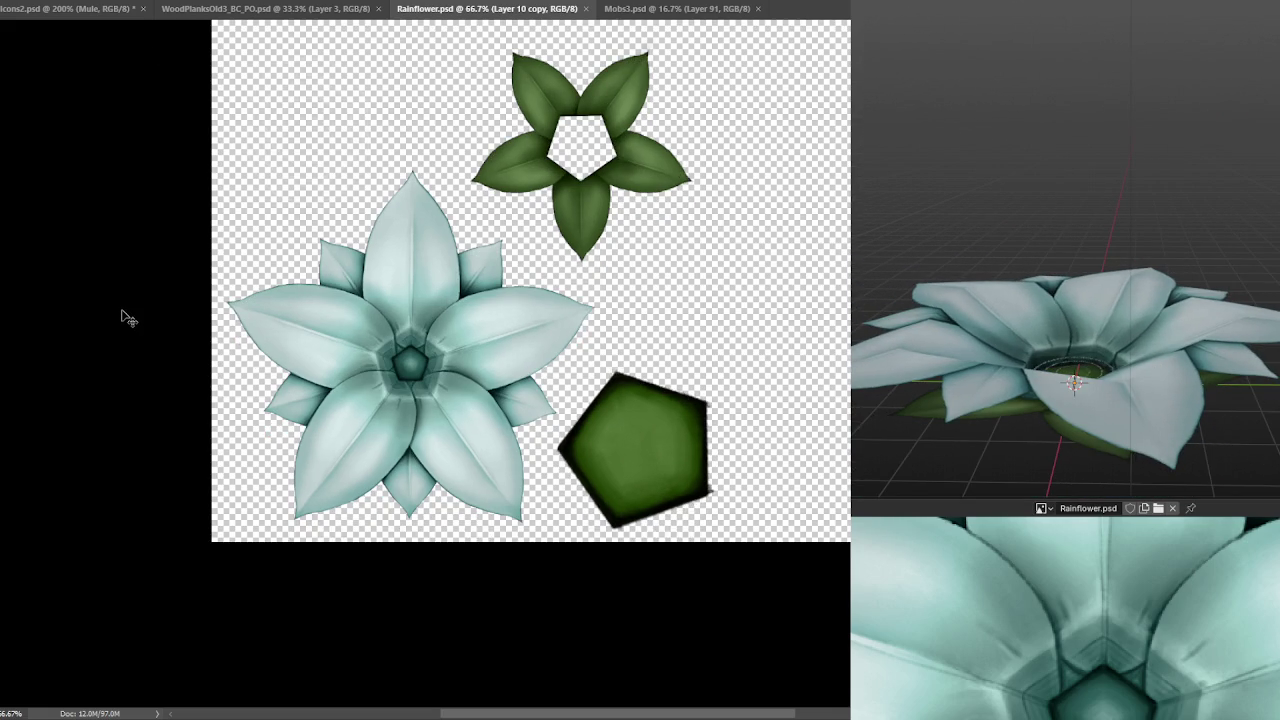
- Zoom the Rainflower sheet out to 50% and pan to reveal the empty top area
key(ctrl+minus)
mouse_move(259, 138)
mouse_down()
mouse_move(237, 357)
mouse_move(197, 325)
mouse_up()
key(ctrl+minus)
key(ctrl+plus)
key(ctrl+minus)
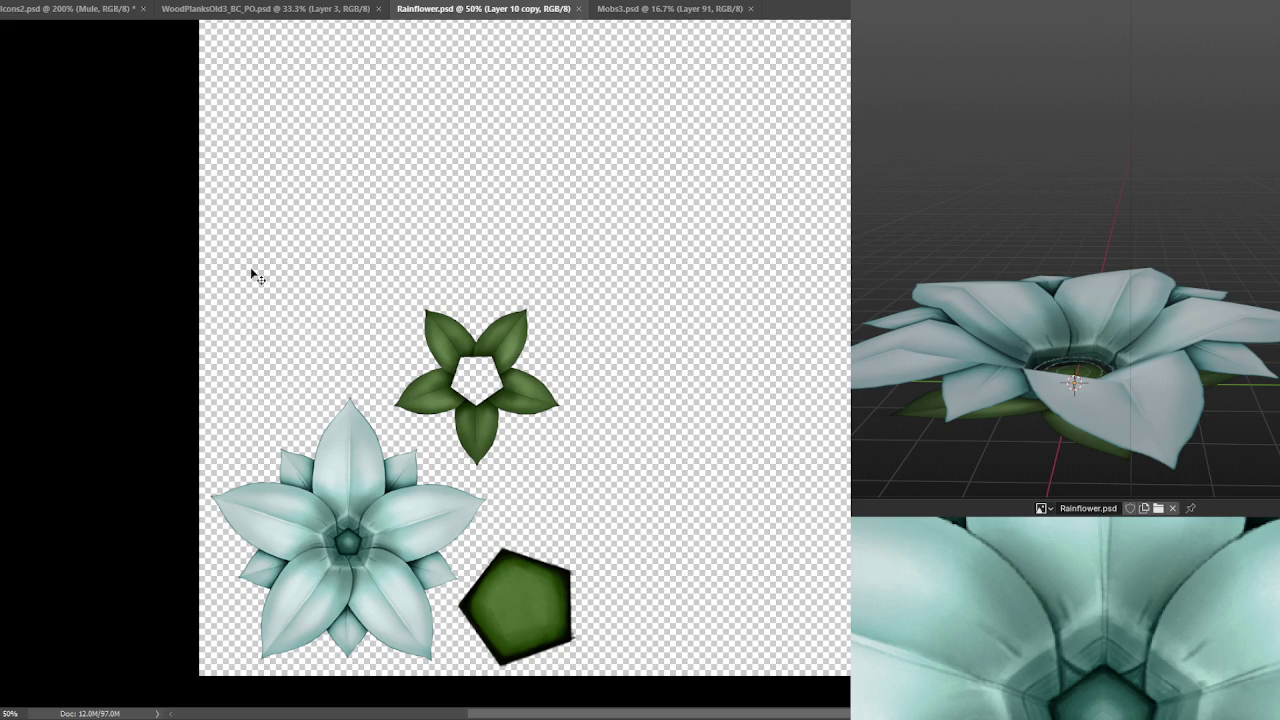
scroll(1065, 300, down, 2)
mouse_move(1150, 320)
mouse_down()
mouse_move(1240, 309)
mouse_move(1268, 291)
mouse_move(1240, 268)
mouse_move(1265, 170)
mouse_move(1261, 108)
mouse_move(1250, 200)
mouse_up()
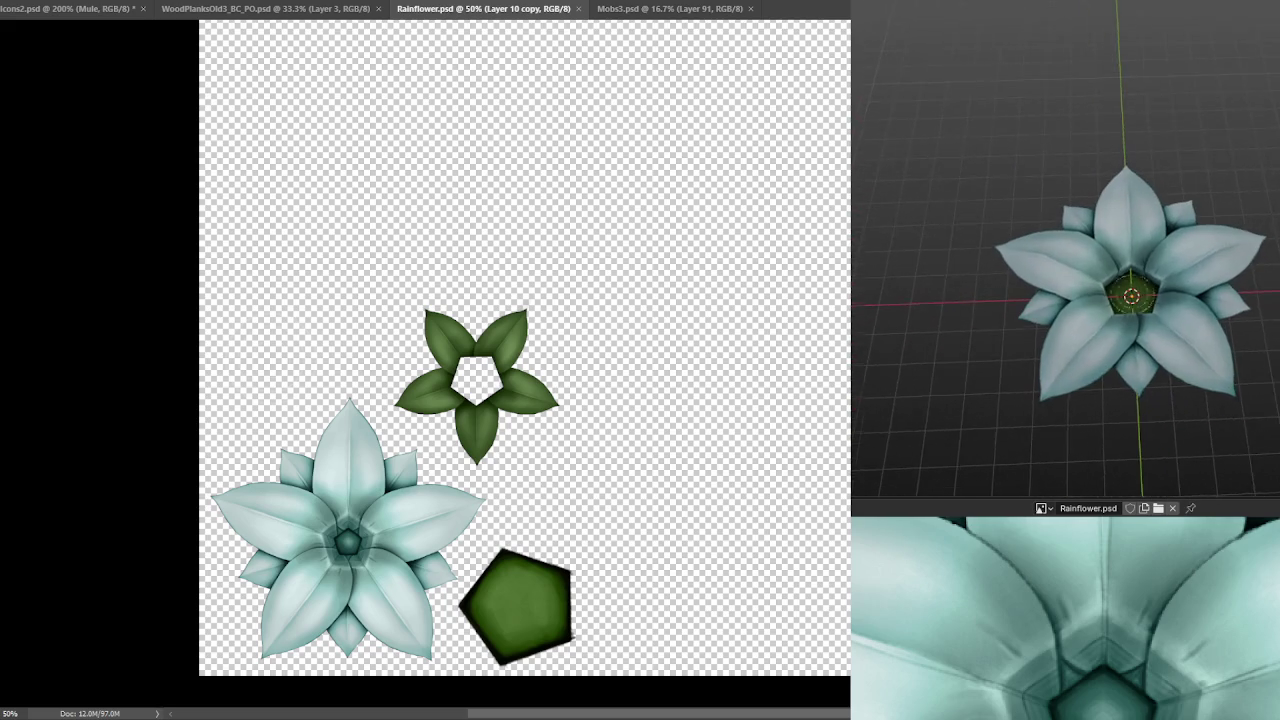
scroll(1178, 300, up, 3)
mouse_move(1178, 340)
mouse_down()
mouse_move(1165, 279)
mouse_move(1180, 264)
mouse_up()
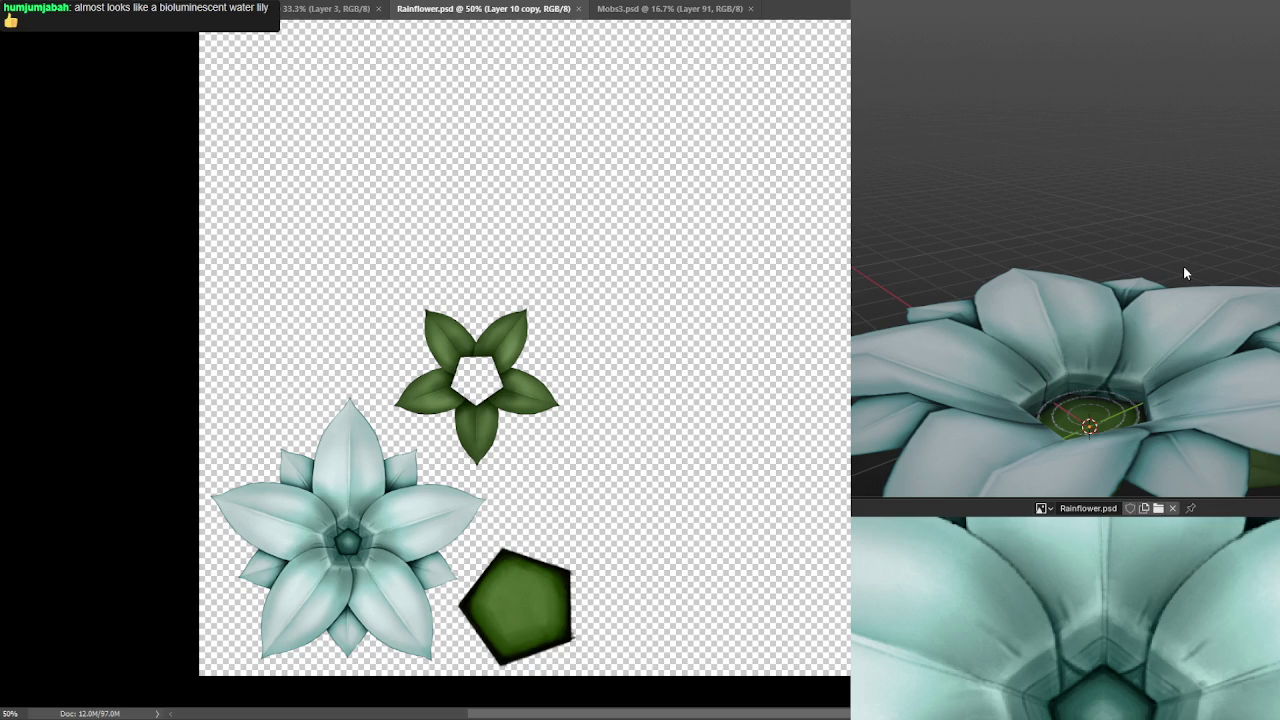
mouse_move(1201, 294)
mouse_down()
mouse_move(1182, 253)
mouse_move(1207, 273)
mouse_move(1196, 312)
mouse_move(1123, 403)
mouse_move(1208, 142)
mouse_move(1180, 100)
mouse_move(1157, 114)
mouse_move(1129, 104)
mouse_move(1270, 240)
mouse_move(1183, 191)
mouse_move(1197, 234)
mouse_move(1133, 335)
mouse_move(1080, 274)
mouse_move(1166, 340)
mouse_move(1059, 290)
mouse_move(1089, 329)
mouse_move(1090, 394)
mouse_move(1116, 331)
mouse_up()
scroll(1232, 240, up, 2)
scroll(1232, 240, up, 2)
scroll(1232, 240, up, 2)
scroll(1232, 240, up, 2)
scroll(1087, 334, up, 3)
scroll(1116, 331, down, 3)
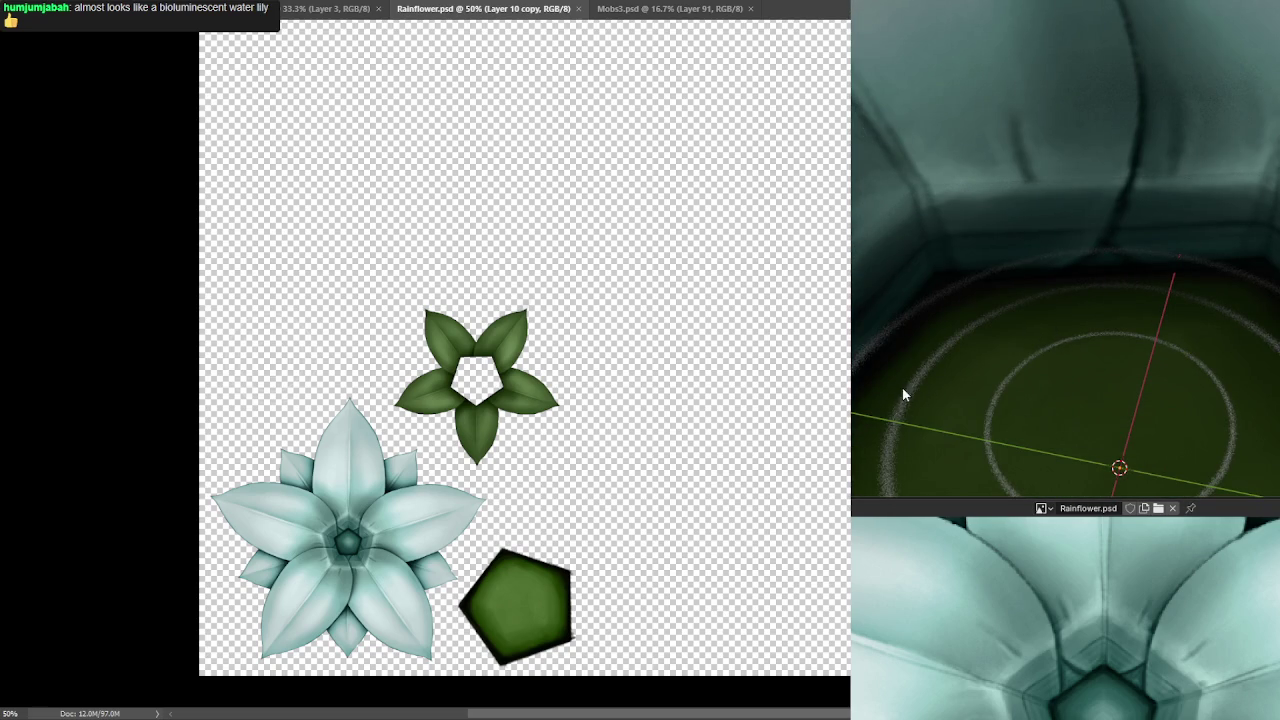
mouse_move(1089, 360)
mouse_down()
mouse_move(1093, 333)
mouse_move(1125, 330)
mouse_move(1172, 381)
mouse_up()
scroll(1097, 313, up, 3)
scroll(1098, 314, down, 3)
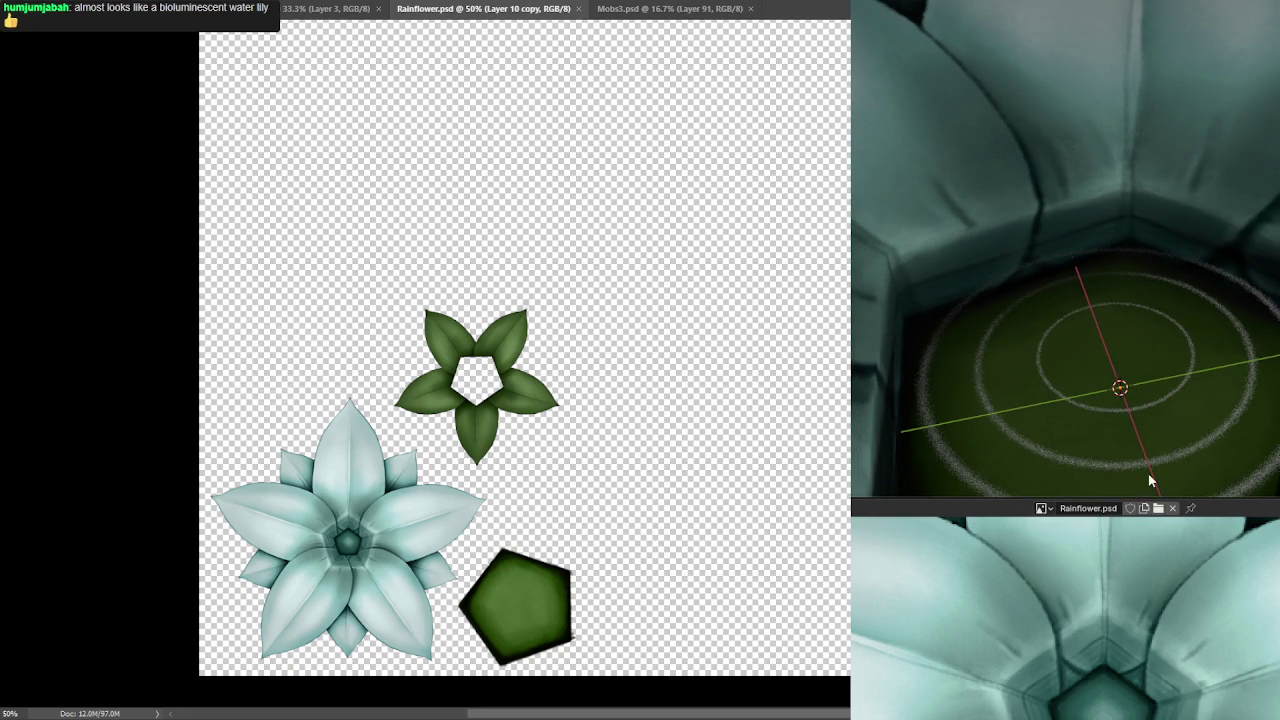
mouse_move(1218, 500)
mouse_down()
mouse_move(1218, 677)
mouse_move(1184, 597)
mouse_move(1200, 560)
mouse_move(1177, 294)
mouse_move(873, 328)
mouse_move(960, 291)
mouse_up()
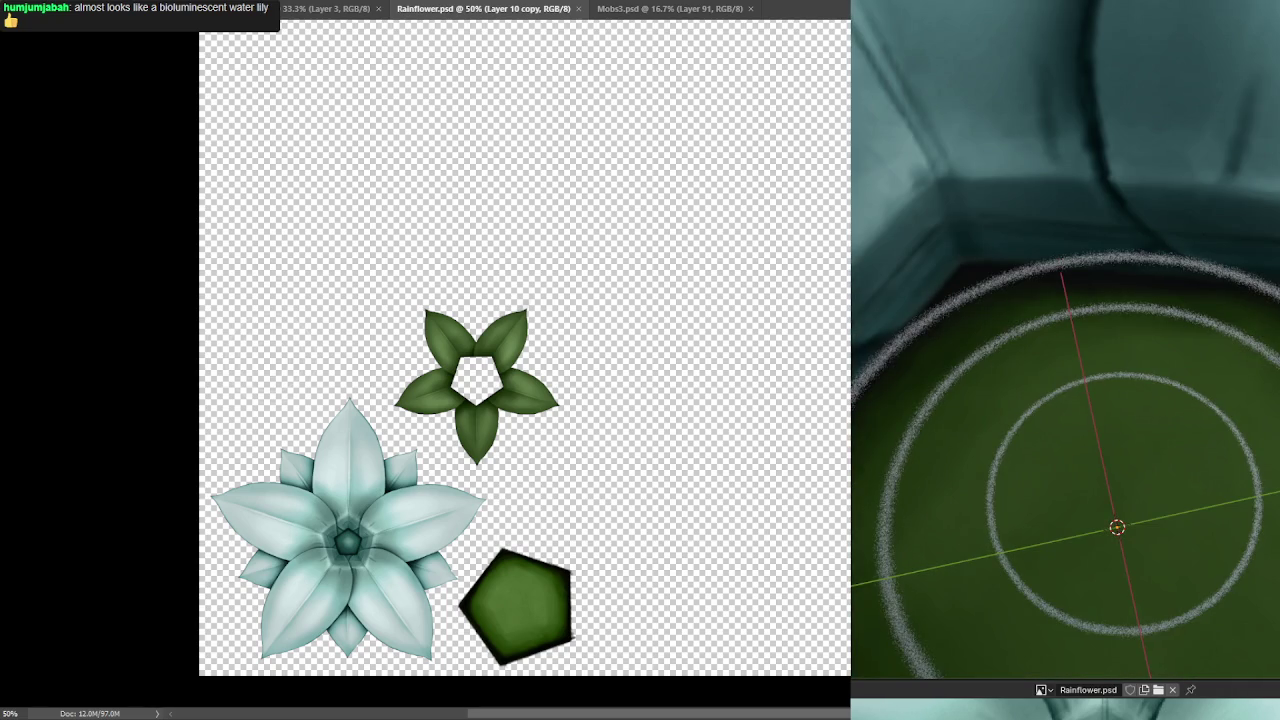
scroll(1171, 152, down, 4)
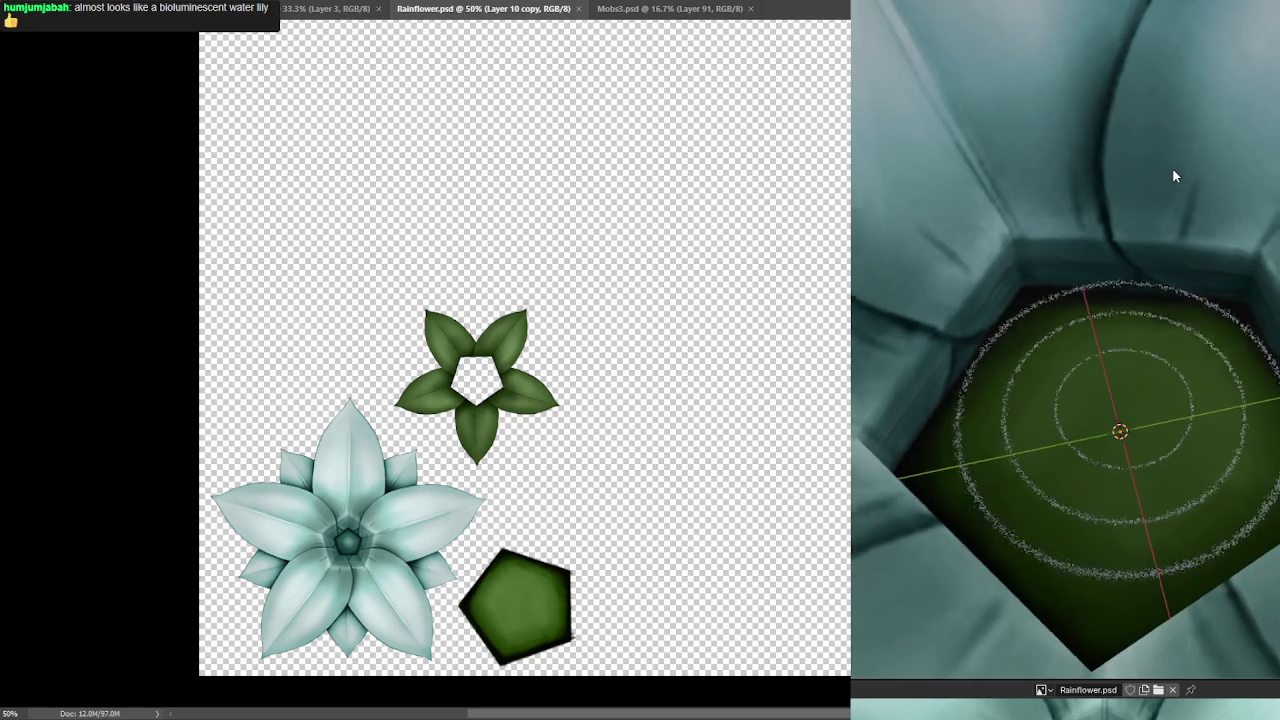
drag(1175, 176, 1208, 244)
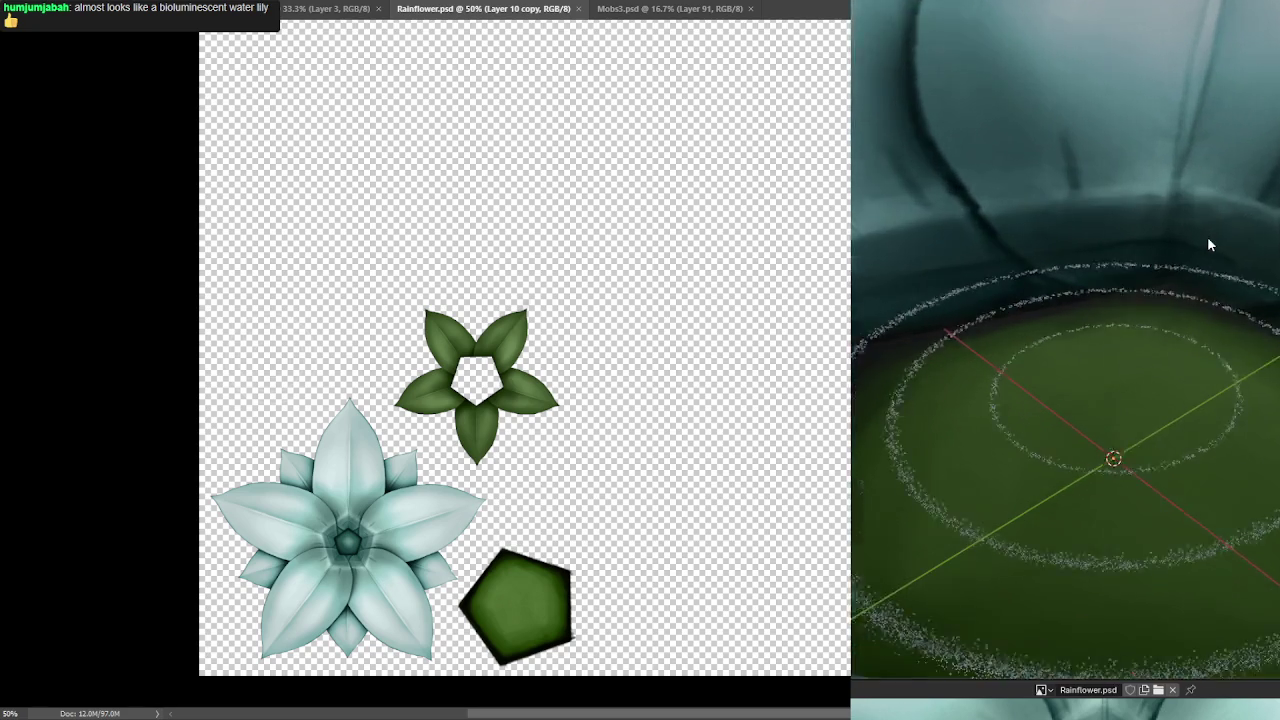
scroll(1208, 244, up, 2)
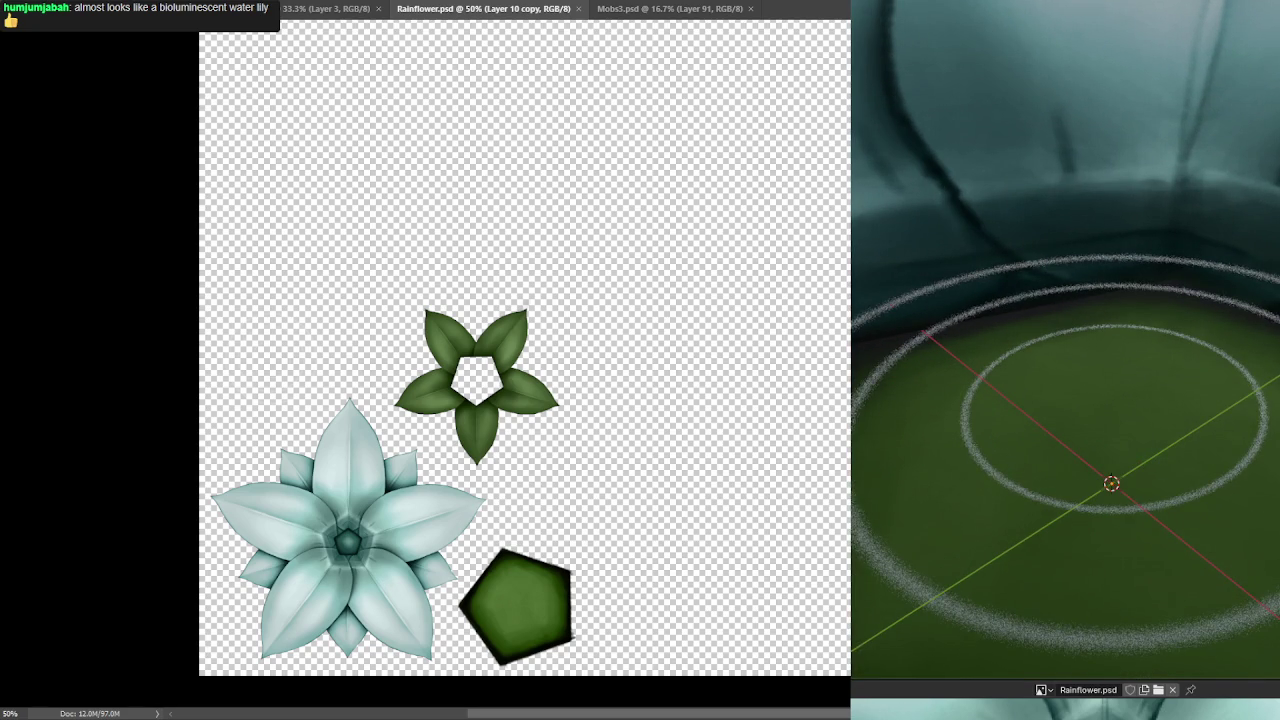
scroll(1145, 461, down, 5)
mouse_move(1145, 461)
mouse_down()
mouse_move(1105, 375)
mouse_move(1122, 398)
mouse_up()
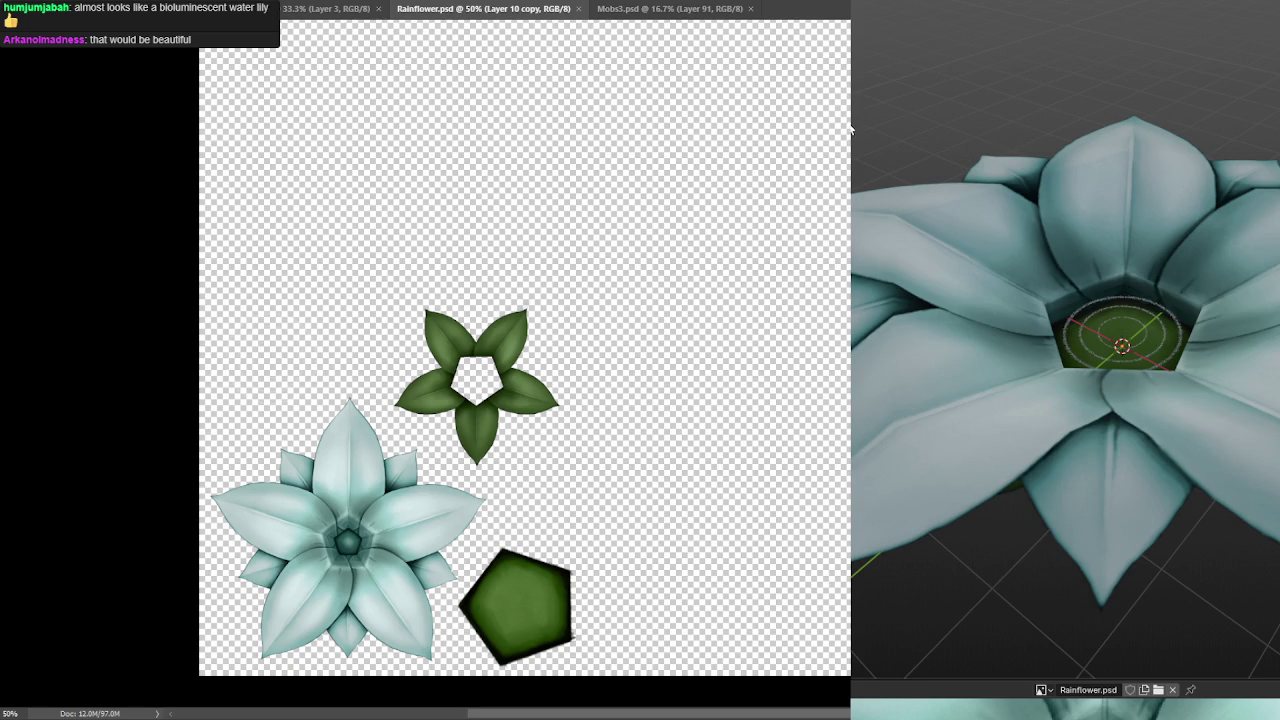
scroll(958, 125, up, 3)
scroll(974, 91, up, 3)
scroll(965, 137, down, 4)
mouse_move(964, 137)
mouse_down()
mouse_move(961, 81)
mouse_move(1080, 102)
mouse_up()
drag(1199, 240, 1186, 291)
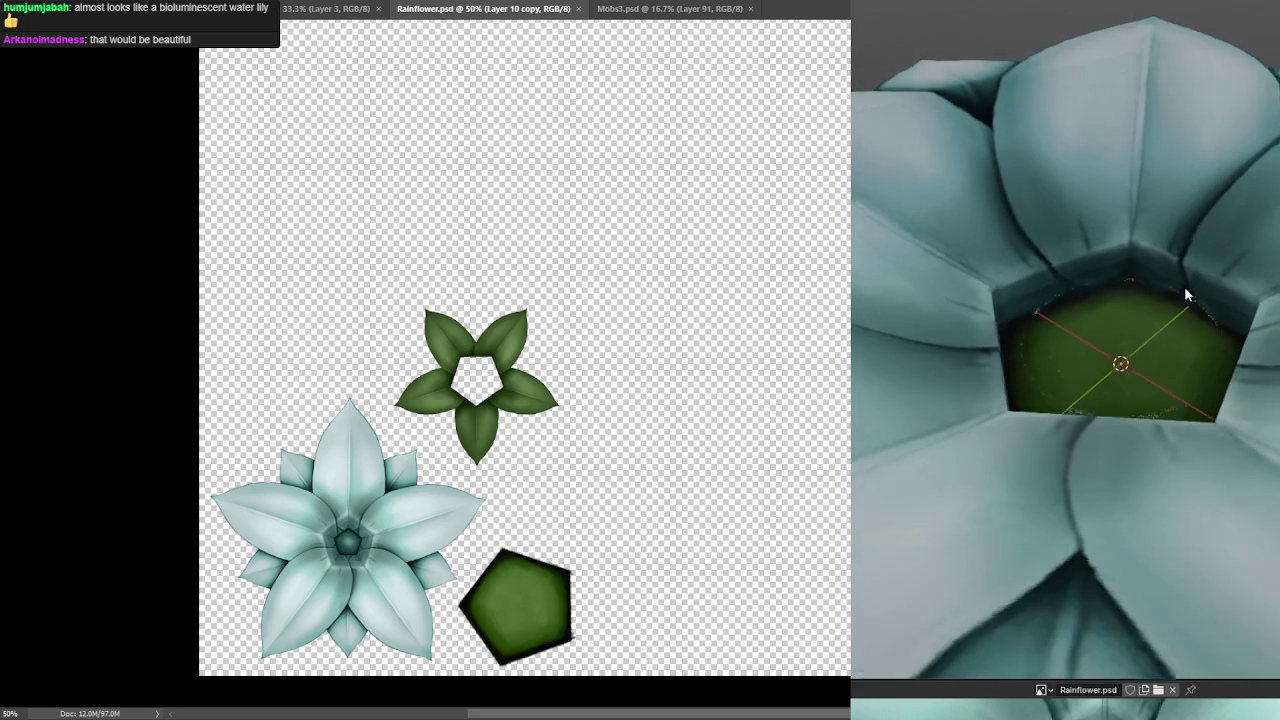
mouse_move(1151, 360)
mouse_down()
mouse_move(1157, 286)
mouse_move(1246, 371)
mouse_up()
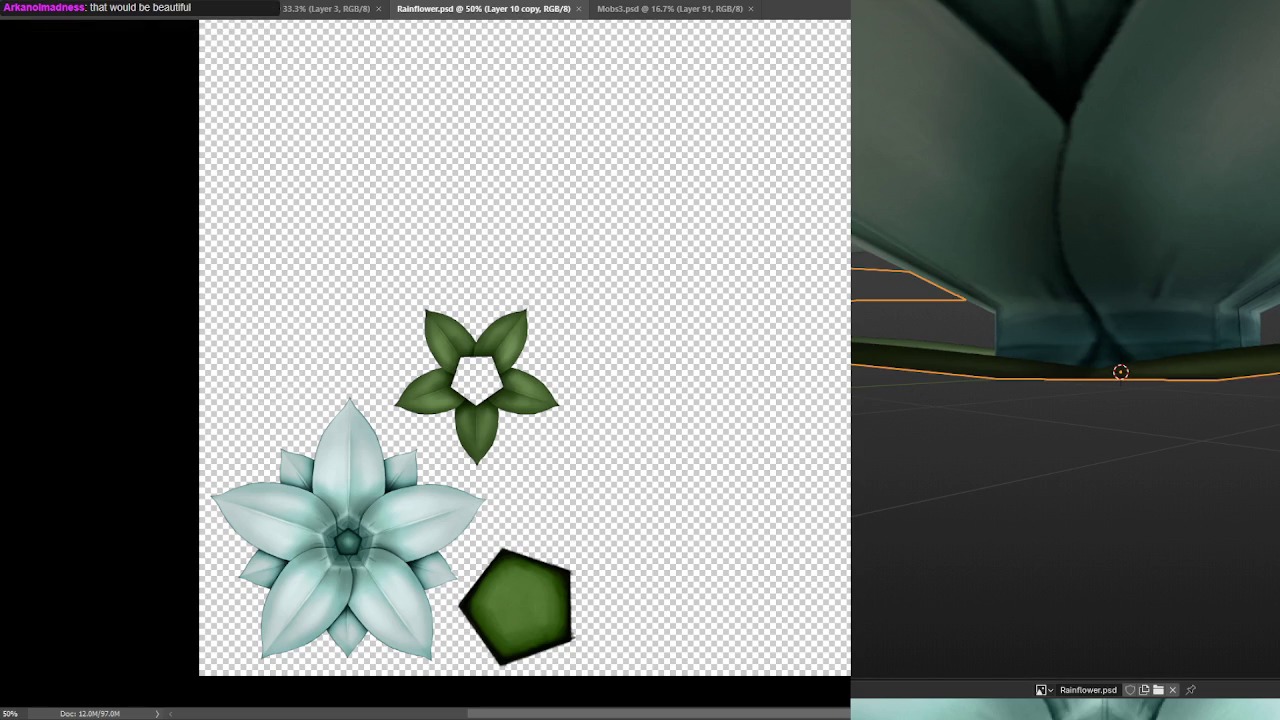
- Enter Edit Mode on the flower mesh and select the green leaf geometry
key(Tab)
mouse_move(977, 151)
mouse_down()
mouse_move(1054, 429)
mouse_move(1030, 405)
mouse_up()
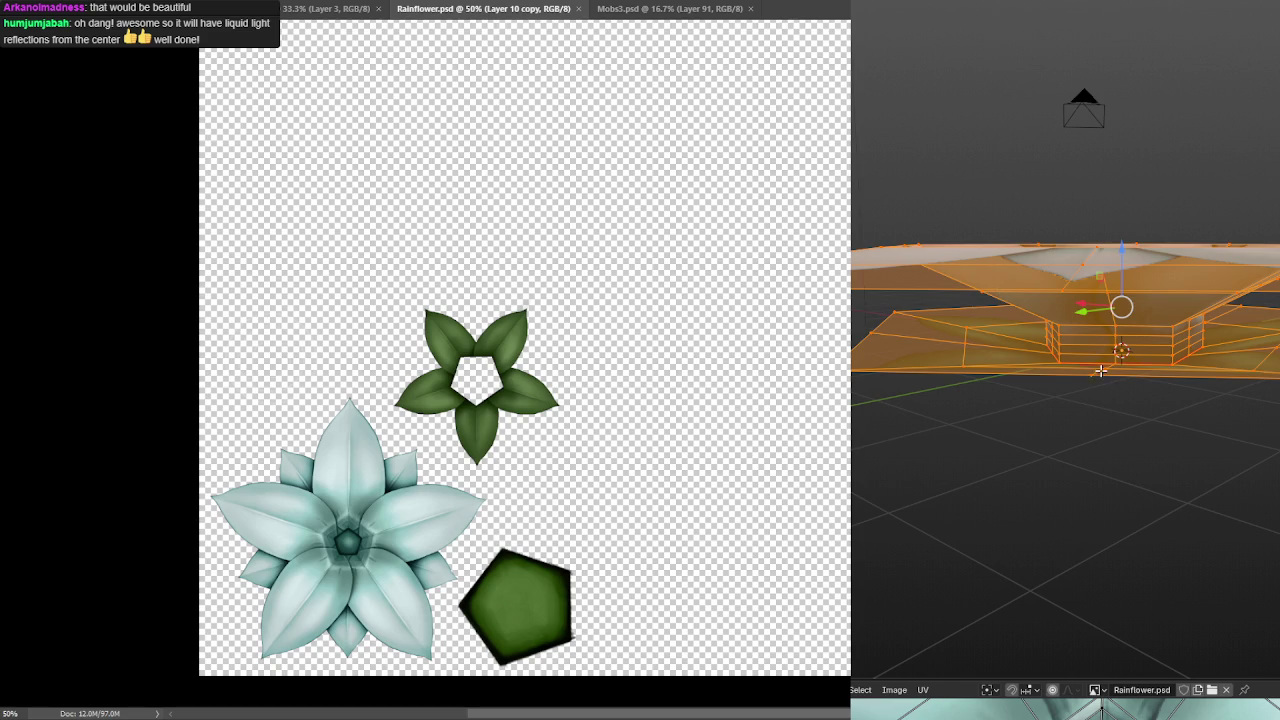
click(993, 348)
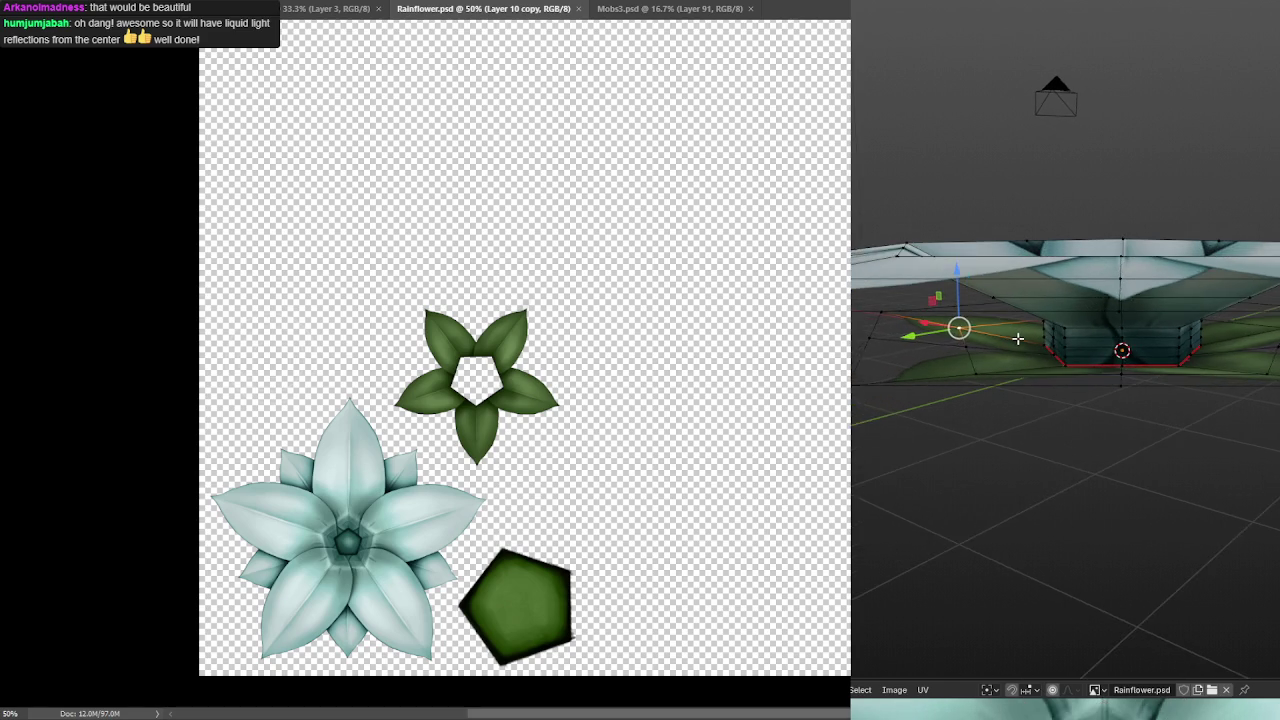
mouse_move(1009, 335)
mouse_down()
mouse_move(1001, 307)
mouse_move(986, 330)
mouse_move(1020, 353)
mouse_up()
click(1237, 363)
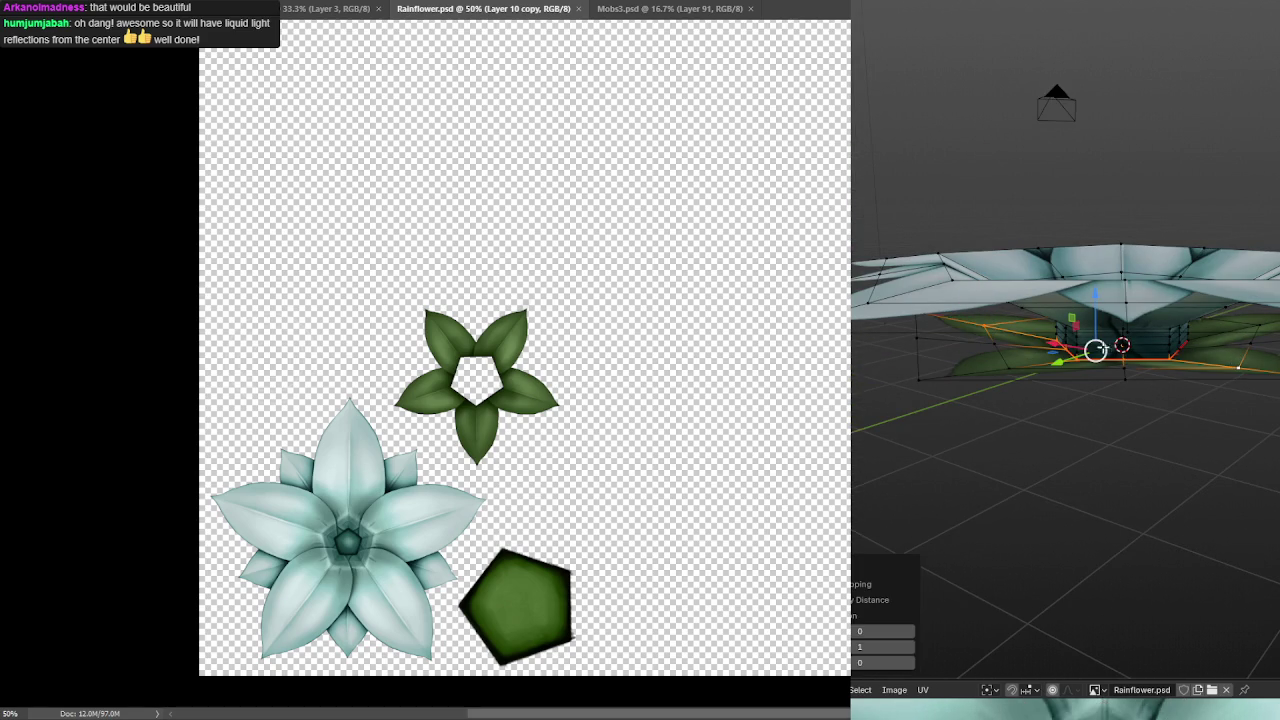
click(994, 348)
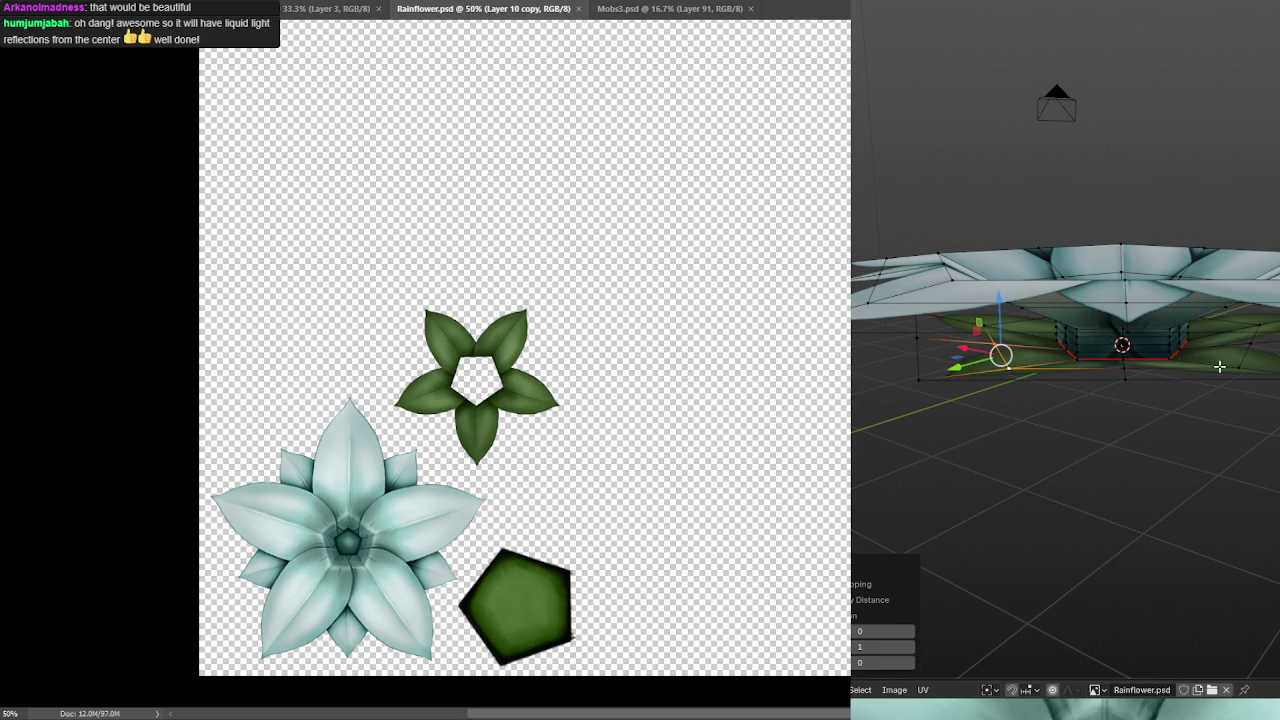
mouse_move(1219, 367)
mouse_down()
mouse_move(1186, 376)
mouse_move(1222, 357)
mouse_move(1154, 344)
mouse_up()
- Move the selected centre and leaf geometry vertically twice along Z
key(g)
key(z)
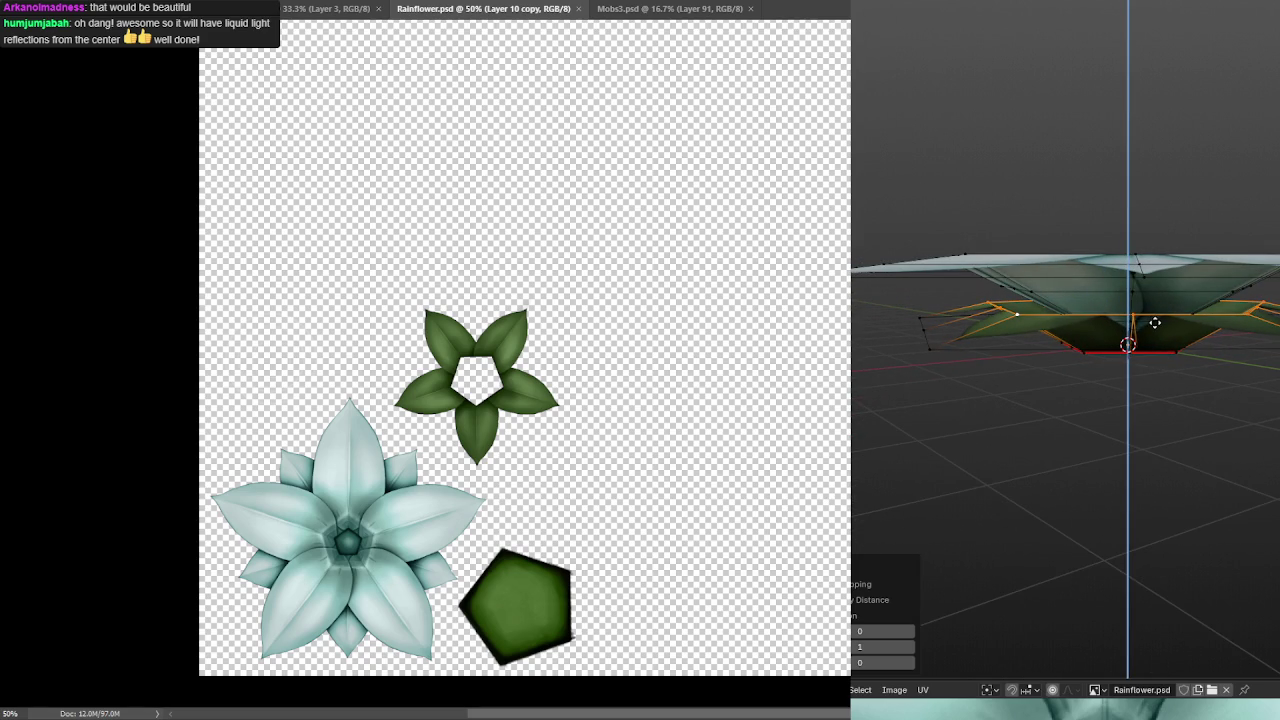
click(1154, 323)
drag(1155, 323, 1156, 343)
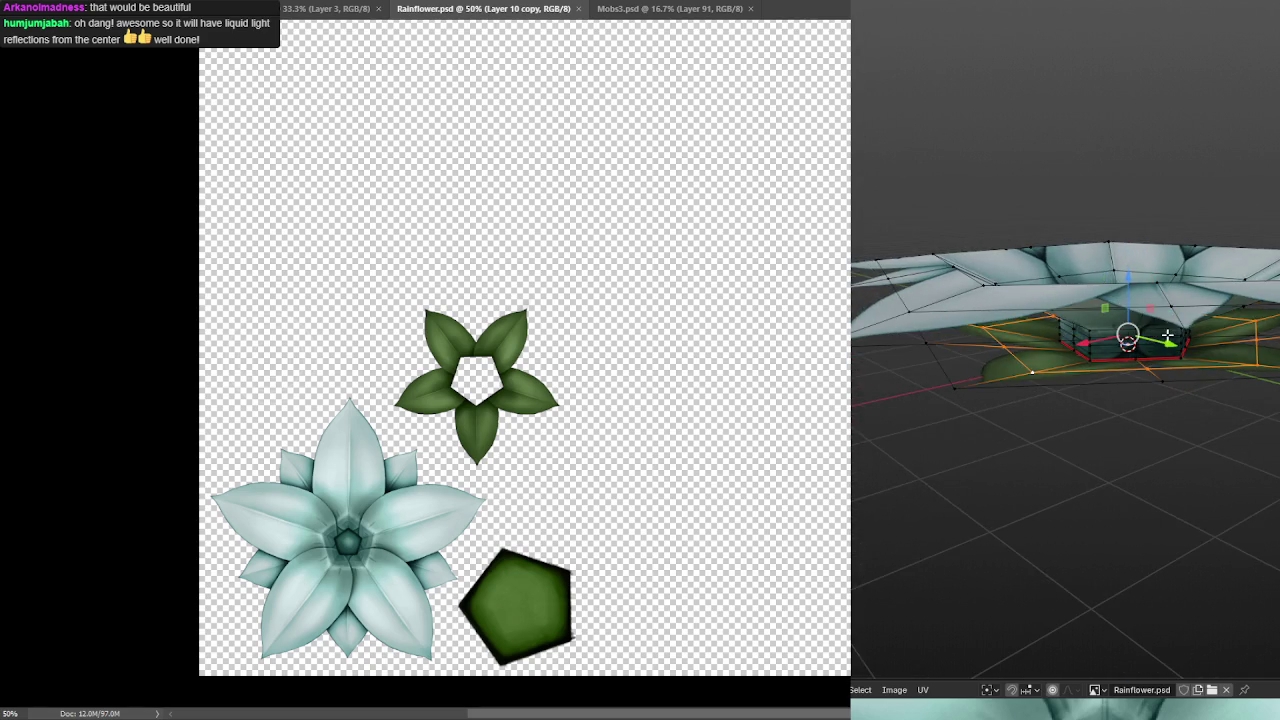
key(g)
key(z)
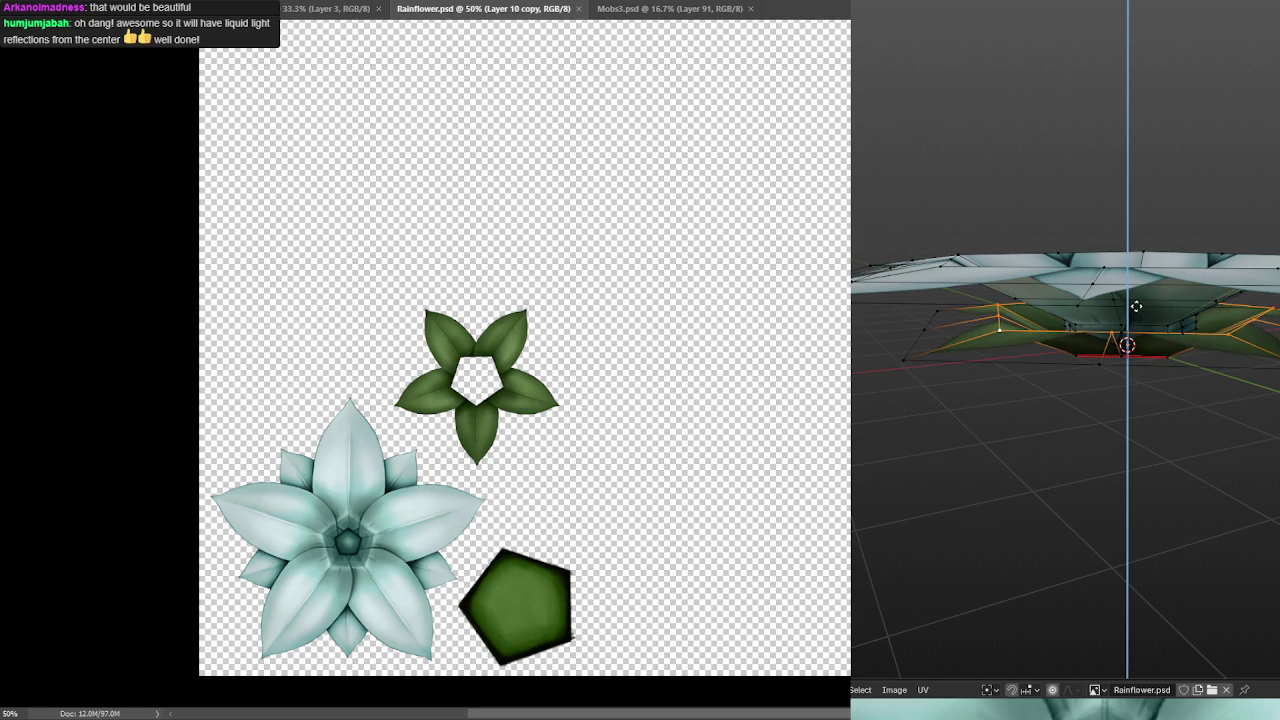
click(1138, 312)
scroll(1126, 310, down, 2)
mouse_move(1054, 311)
mouse_down()
mouse_move(1155, 320)
mouse_move(1112, 314)
mouse_up()
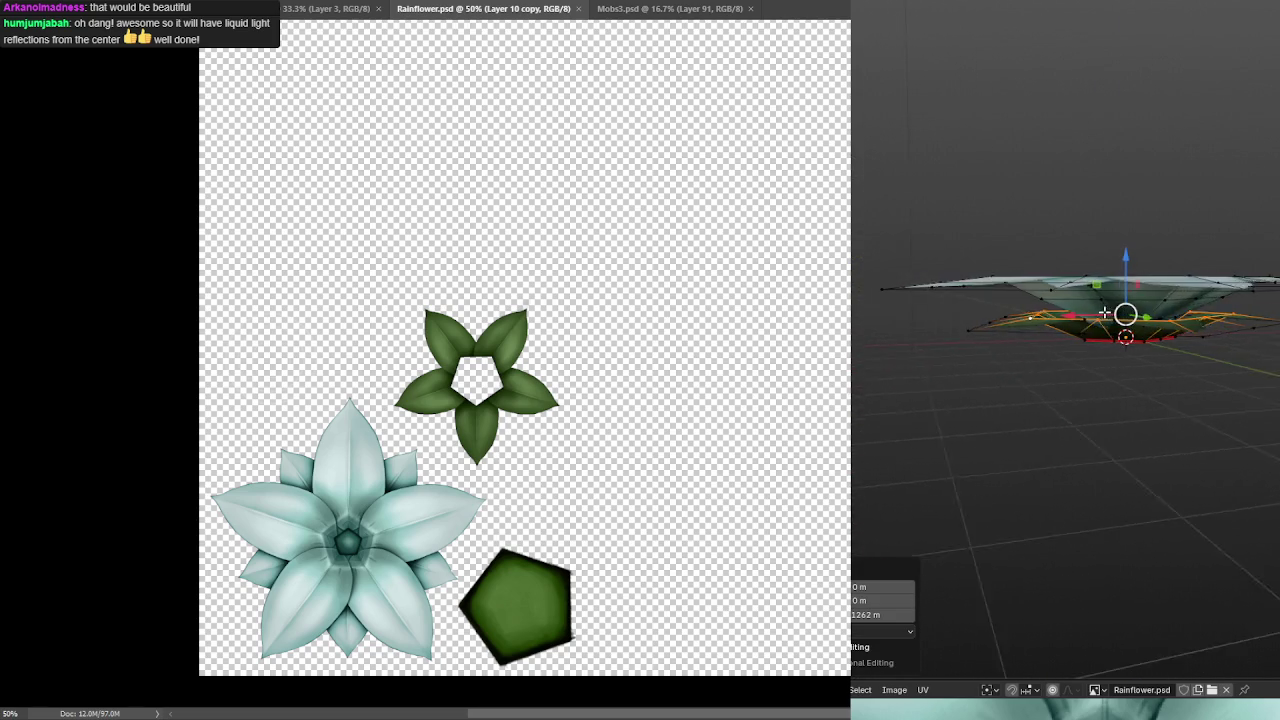
- Try raising the leaf mesh, undo it, and leave Edit Mode in shaded view
click(1120, 400)
mouse_move(1160, 351)
mouse_down()
mouse_move(1009, 363)
mouse_move(945, 338)
mouse_move(1076, 360)
mouse_move(1069, 371)
mouse_move(1054, 374)
mouse_move(1057, 354)
mouse_move(1037, 357)
mouse_move(1060, 345)
mouse_move(1034, 320)
mouse_up()
click(1034, 320)
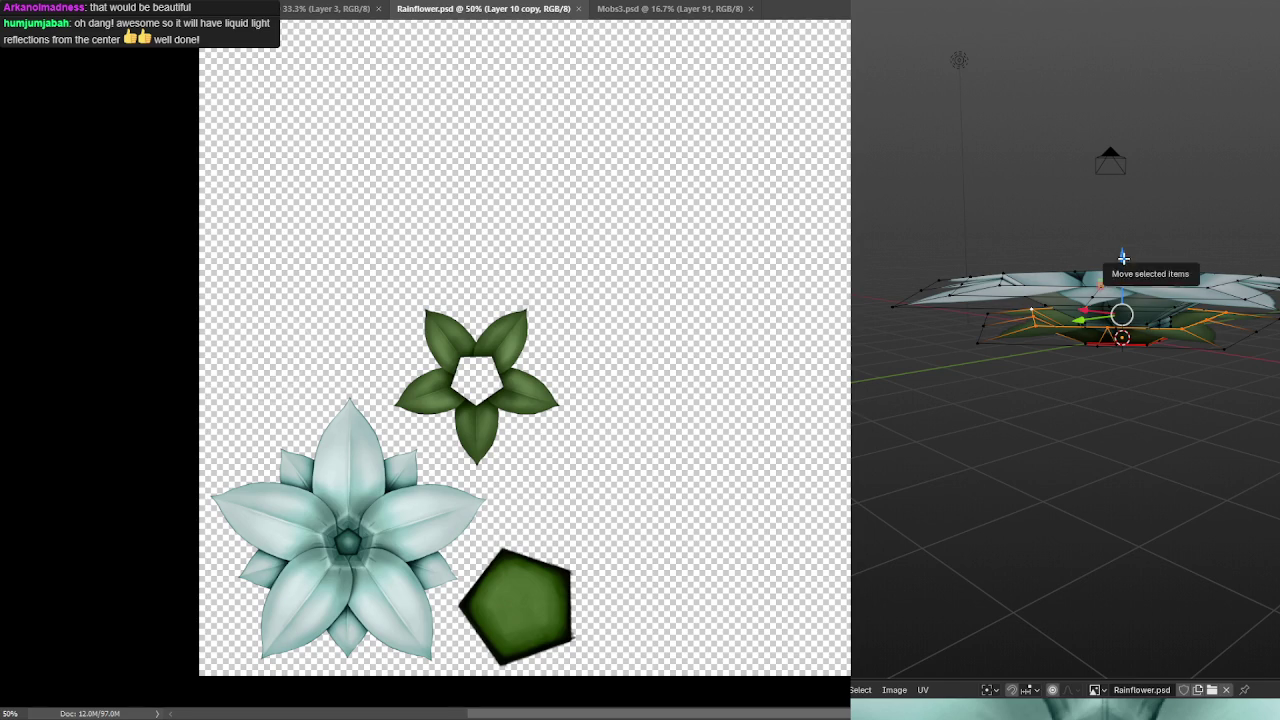
drag(1123, 258, 1115, 243)
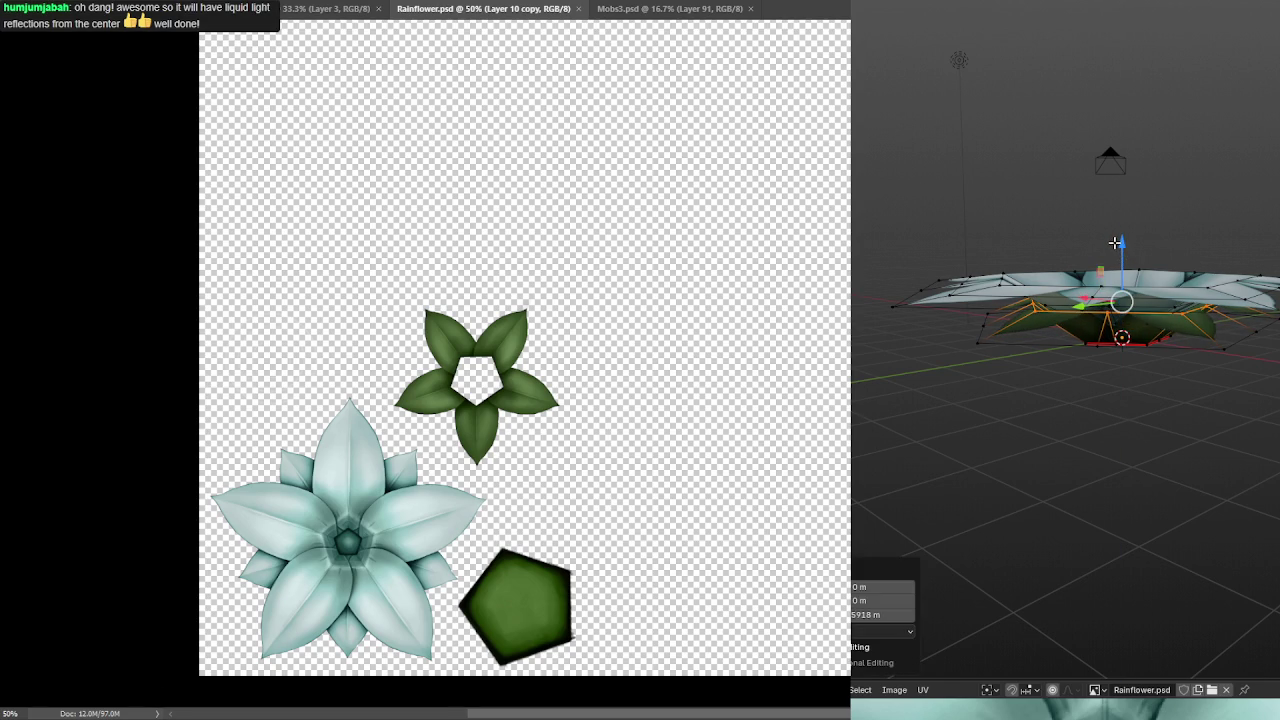
key(ctrl+z)
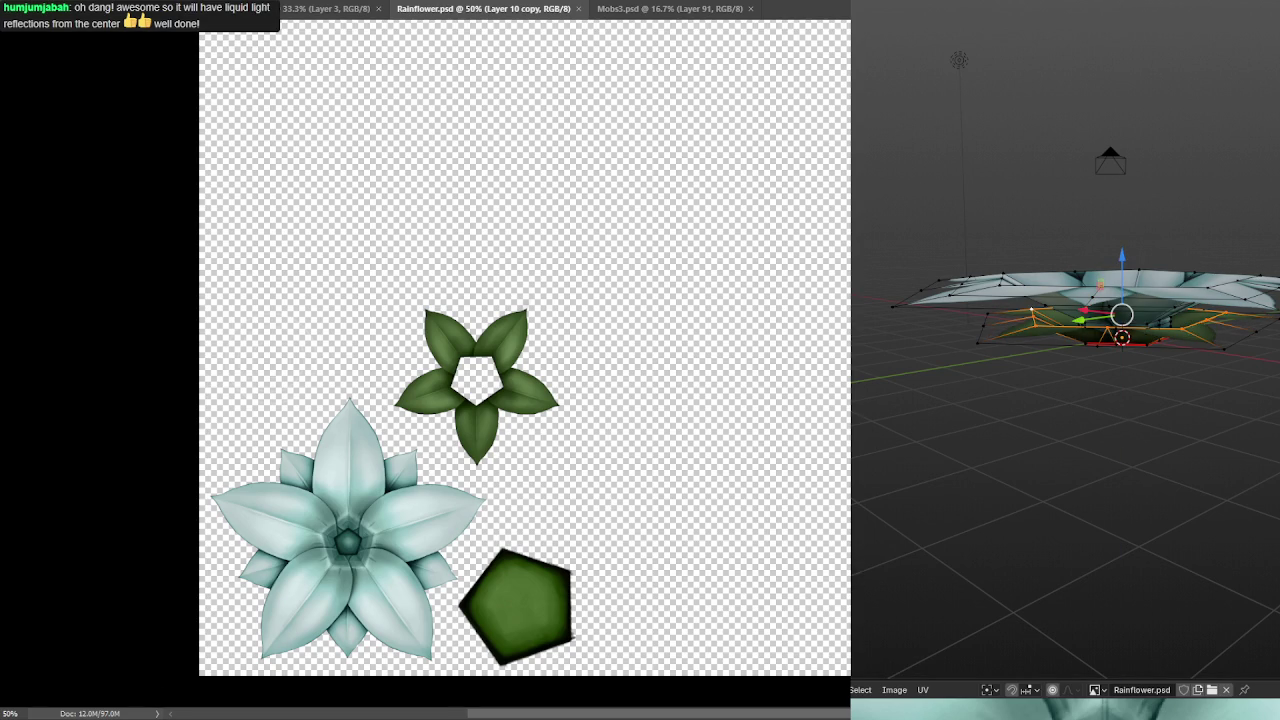
key(Tab)
key(shift+alt+z)
key(shift+alt+z)
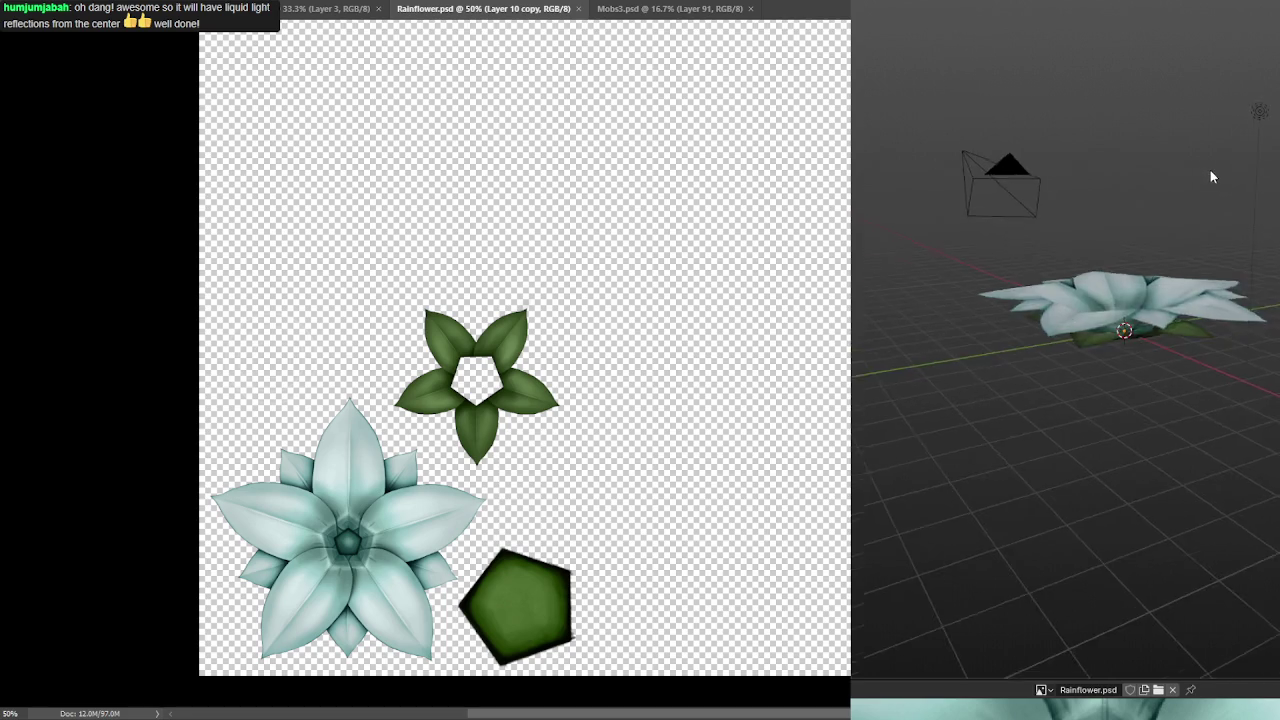
mouse_move(1252, 186)
mouse_down()
mouse_move(1171, 186)
mouse_move(1220, 174)
mouse_move(1248, 194)
mouse_move(1168, 211)
mouse_move(1128, 186)
mouse_move(1156, 210)
mouse_up()
scroll(1145, 198, up, 2)
drag(1050, 124, 1057, 186)
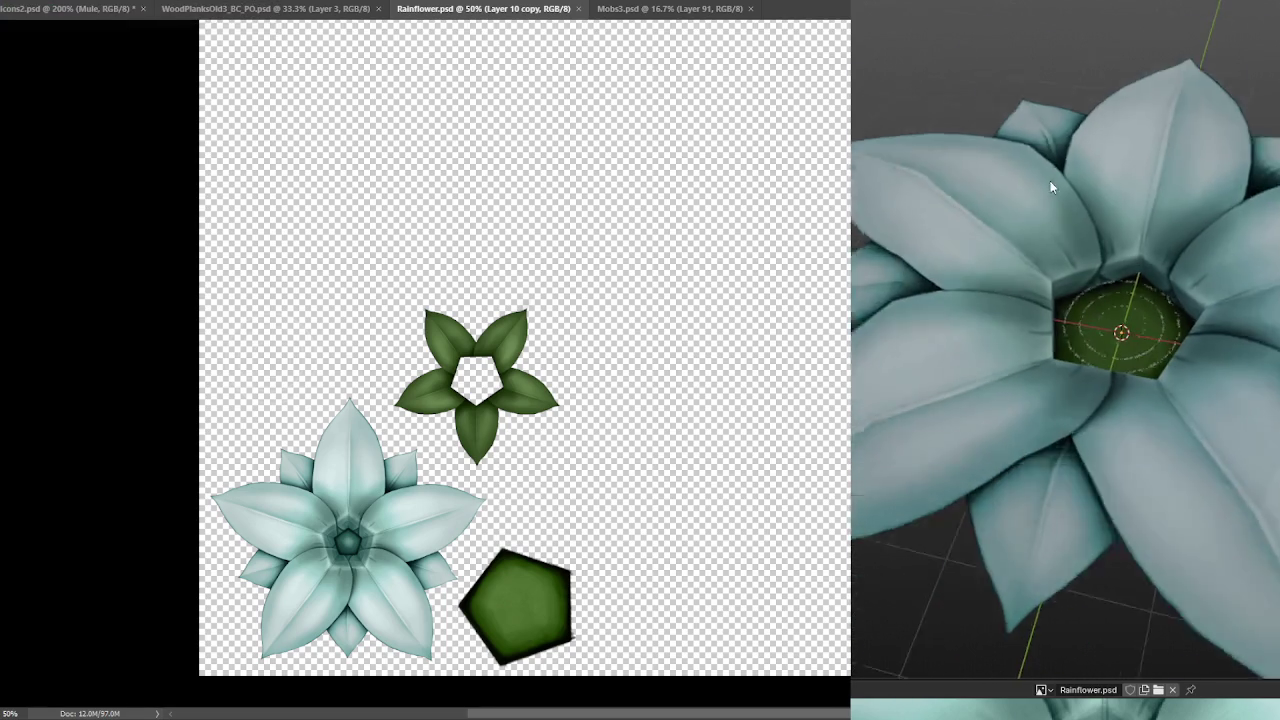
scroll(1120, 223, up, 2)
drag(1120, 223, 1109, 334)
mouse_move(1130, 277)
mouse_down()
mouse_move(1046, 242)
mouse_move(1037, 252)
mouse_move(1043, 183)
mouse_move(1093, 183)
mouse_move(1020, 140)
mouse_up()
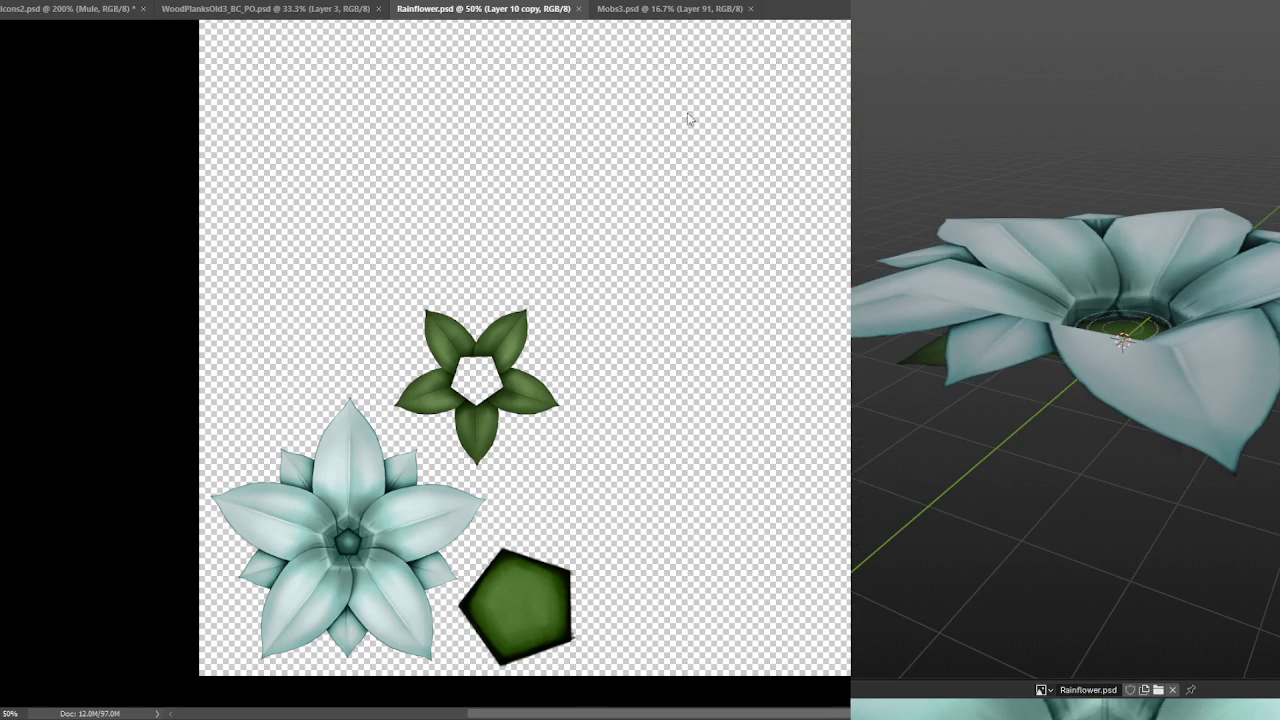
click(668, 10)
click(272, 10)
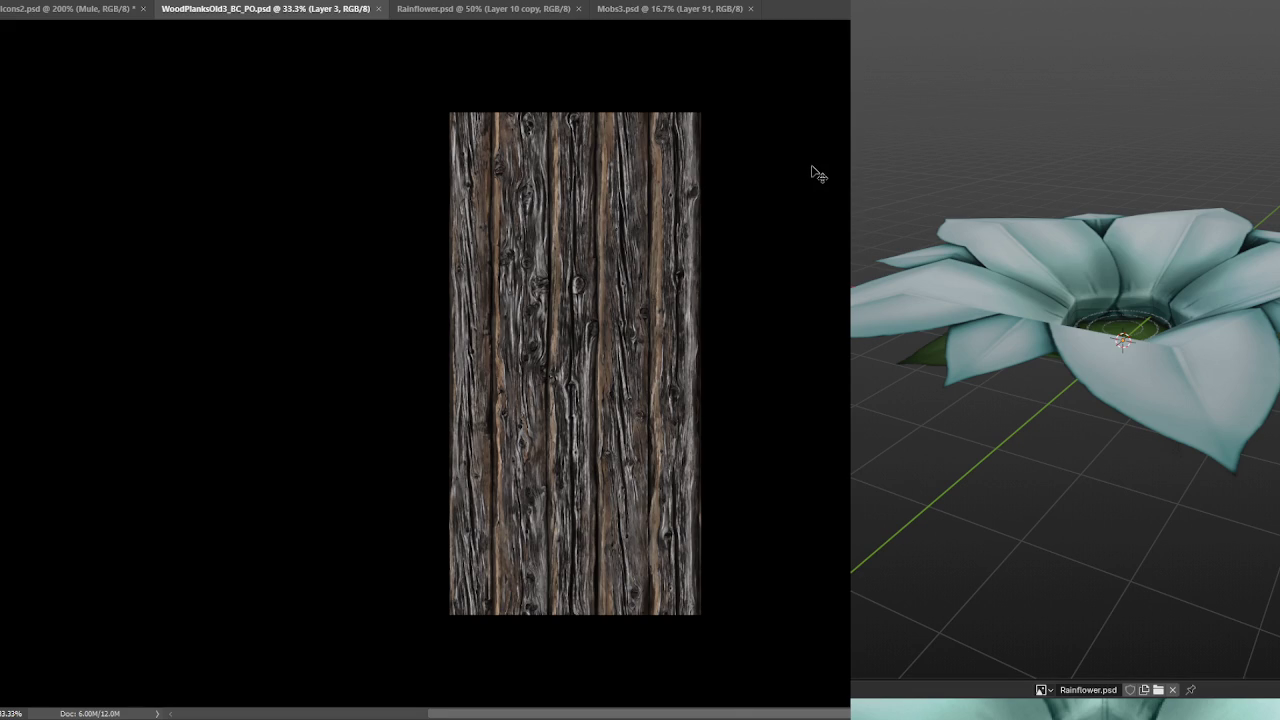
- Zoom the wood texture between 50% and 33.3% and pan it down
key(ctrl+plus)
key(ctrl+minus)
drag(763, 134, 755, 179)
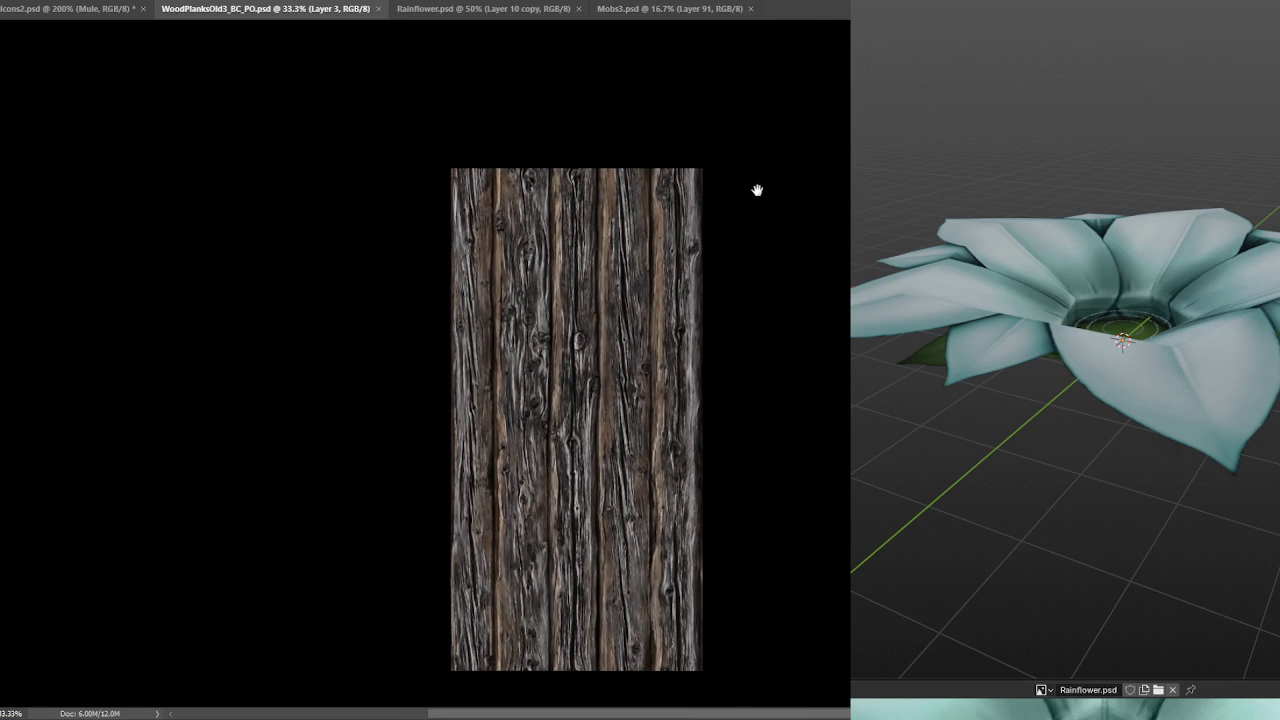
- Close Rainflower.psd and bring up the Icons2.psd icon sheet
click(468, 10)
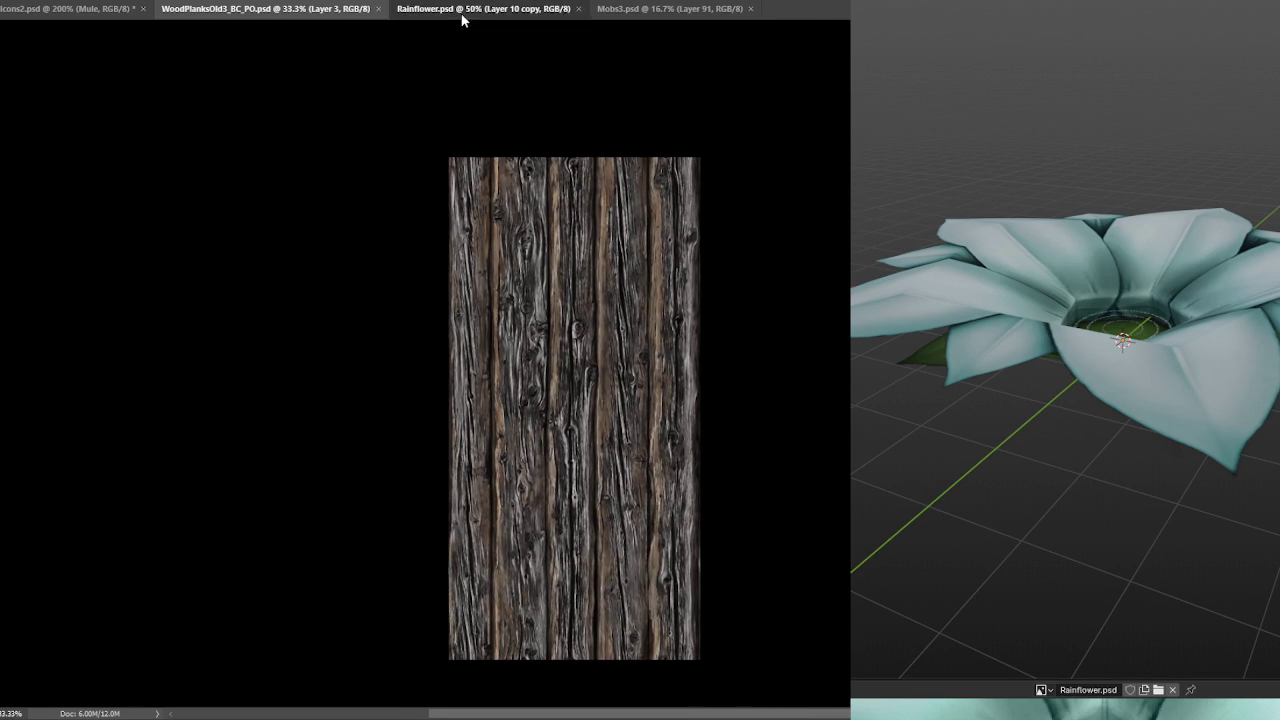
click(577, 9)
click(55, 9)
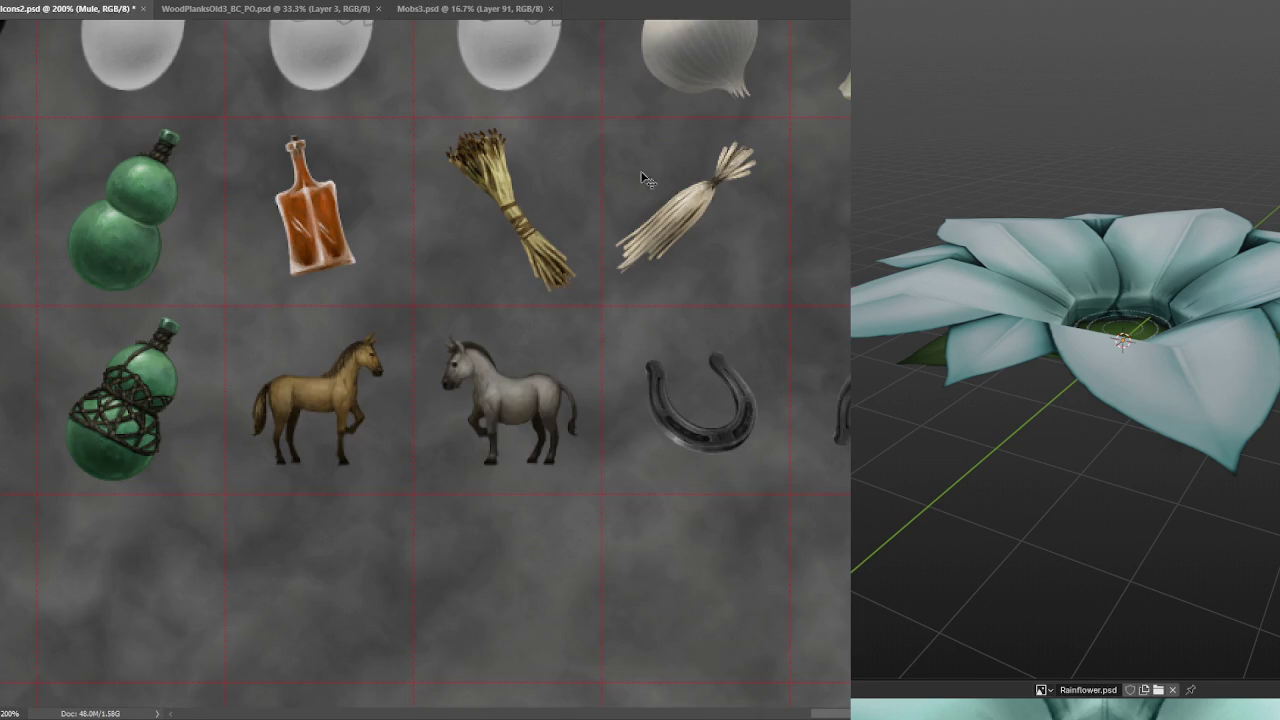
mouse_move(778, 275)
mouse_down()
mouse_move(598, 220)
mouse_move(754, 237)
mouse_move(617, 229)
mouse_move(602, 195)
mouse_move(626, 220)
mouse_move(700, 191)
mouse_move(737, 237)
mouse_move(794, 219)
mouse_move(757, 171)
mouse_move(691, 223)
mouse_move(626, 166)
mouse_move(695, 222)
mouse_move(783, 191)
mouse_move(706, 194)
mouse_move(706, 263)
mouse_move(740, 197)
mouse_move(740, 266)
mouse_move(726, 180)
mouse_move(715, 286)
mouse_move(700, 191)
mouse_move(763, 191)
mouse_move(790, 341)
mouse_move(811, 371)
mouse_up()
drag(757, 303, 755, 323)
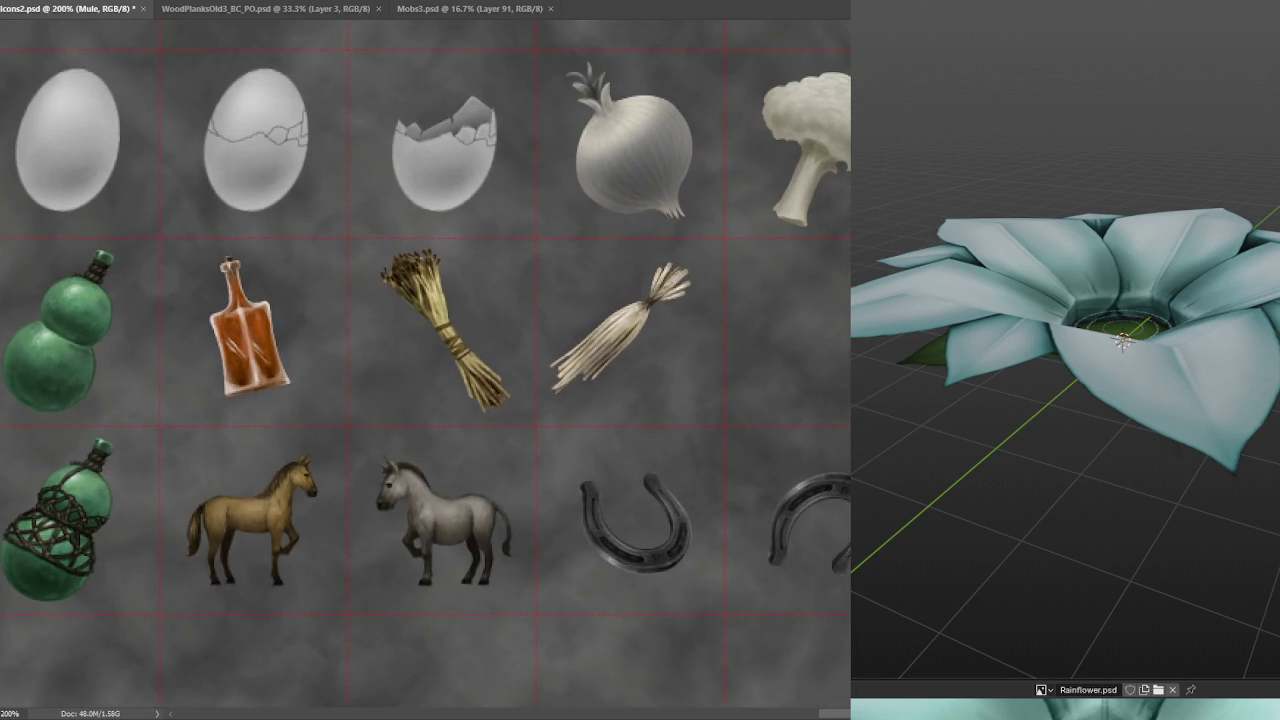
- Orbit and zoom around the flower, from side-on to above to a full view with light and camera
mouse_move(1219, 580)
mouse_down()
mouse_move(1185, 559)
mouse_move(1091, 600)
mouse_move(1109, 541)
mouse_move(1211, 529)
mouse_up()
scroll(1108, 547, down, 5)
scroll(1168, 514, up, 5)
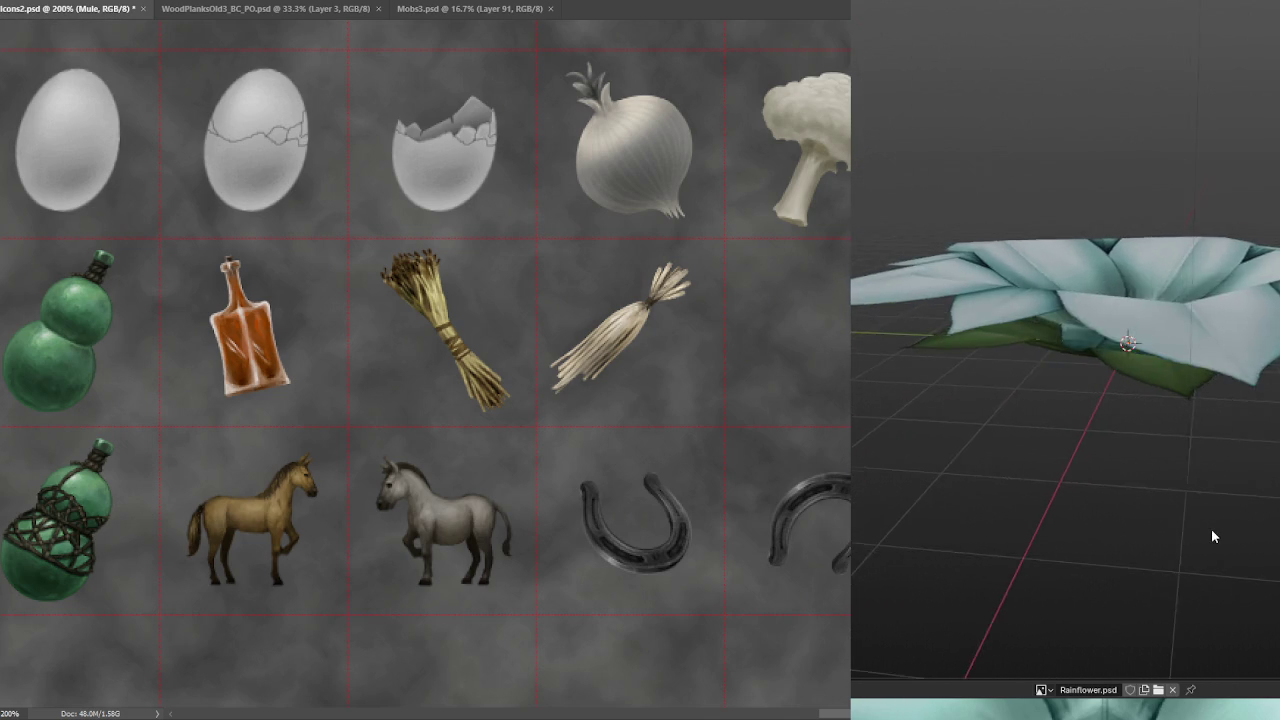
scroll(1211, 529, down, 3)
scroll(1207, 529, up, 2)
scroll(1210, 514, up, 1)
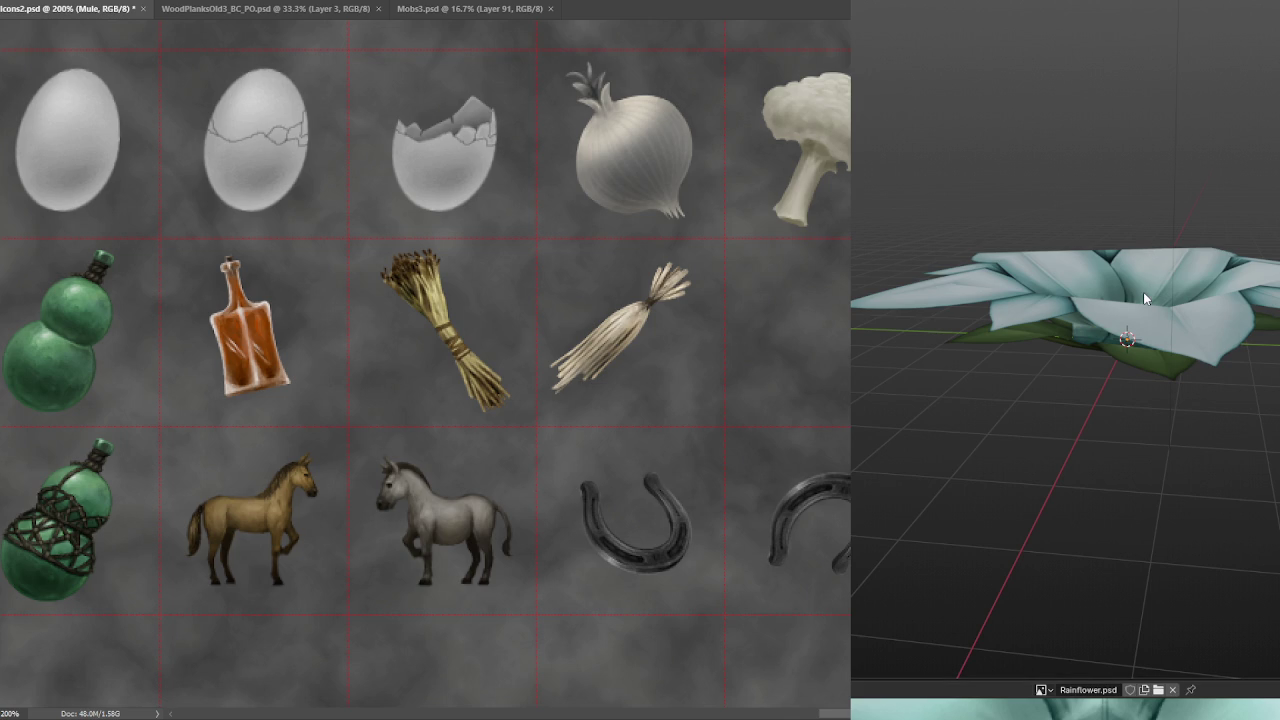
mouse_move(1145, 297)
mouse_down()
mouse_move(1184, 212)
mouse_move(1109, 255)
mouse_move(1230, 232)
mouse_up()
scroll(1109, 255, up, 3)
scroll(1220, 222, down, 3)
scroll(1185, 200, down, 2)
mouse_move(1163, 197)
mouse_down()
mouse_move(1072, 281)
mouse_move(1112, 282)
mouse_move(1095, 269)
mouse_up()
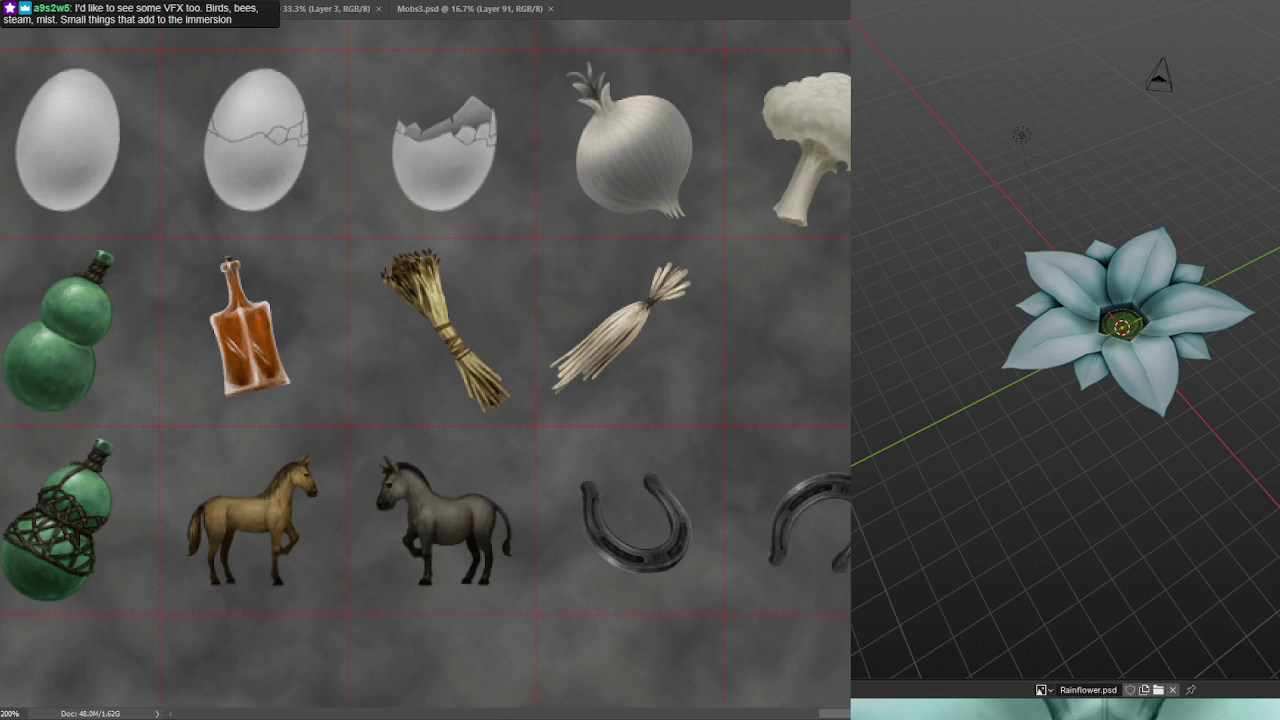
- Lighten the grey horse icon, then enter Edit Mode on the flower mesh
drag(392, 470, 430, 495)
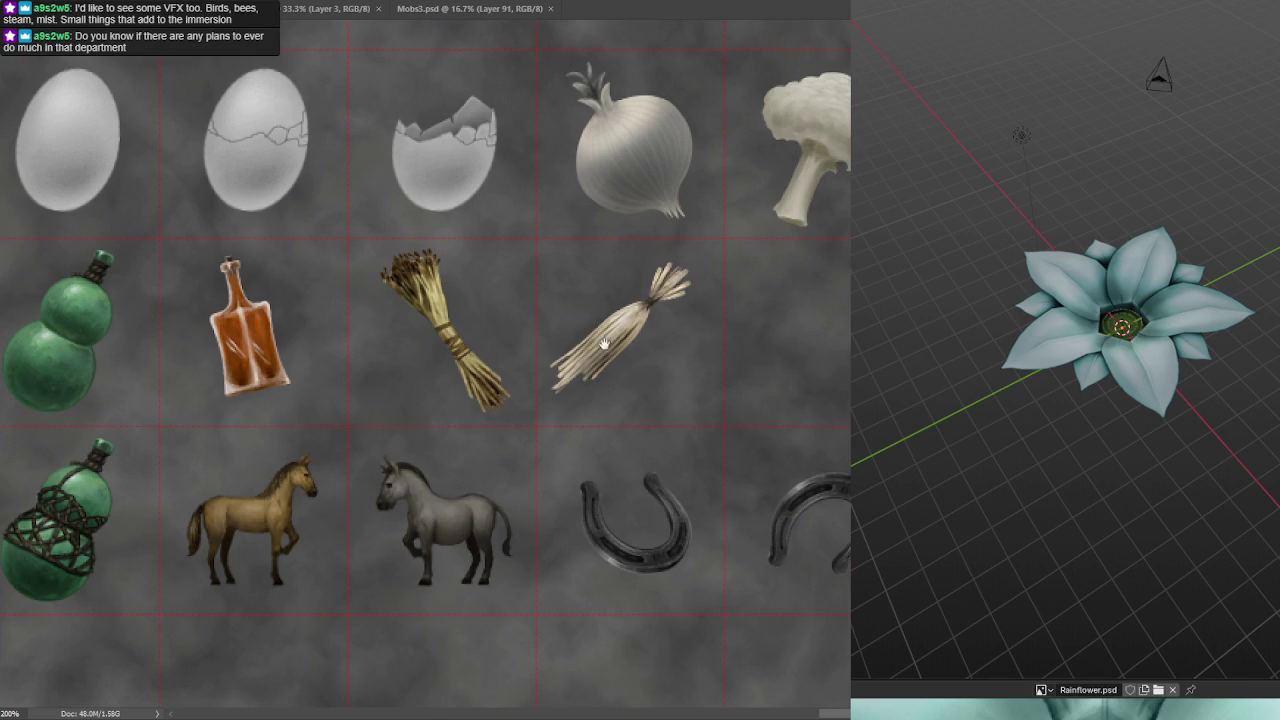
scroll(604, 344, down, 1)
scroll(663, 294, down, 1)
scroll(663, 294, up, 1)
scroll(706, 312, up, 1)
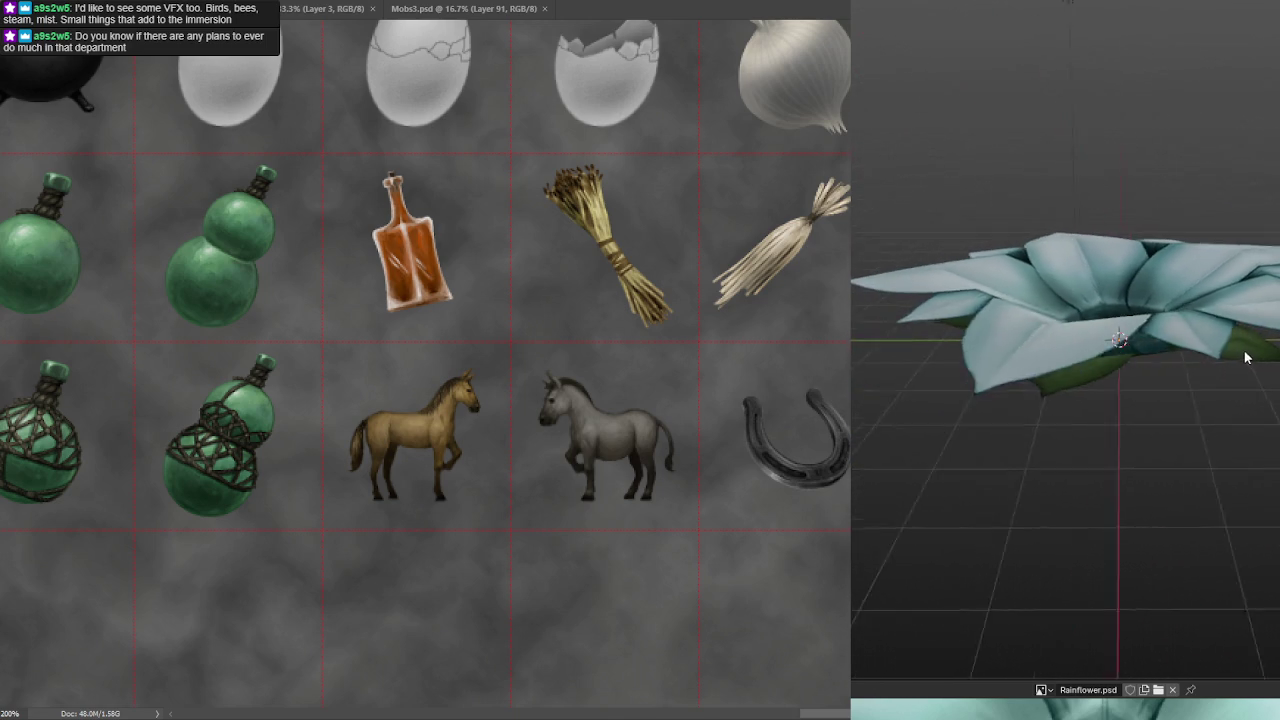
key(Tab)
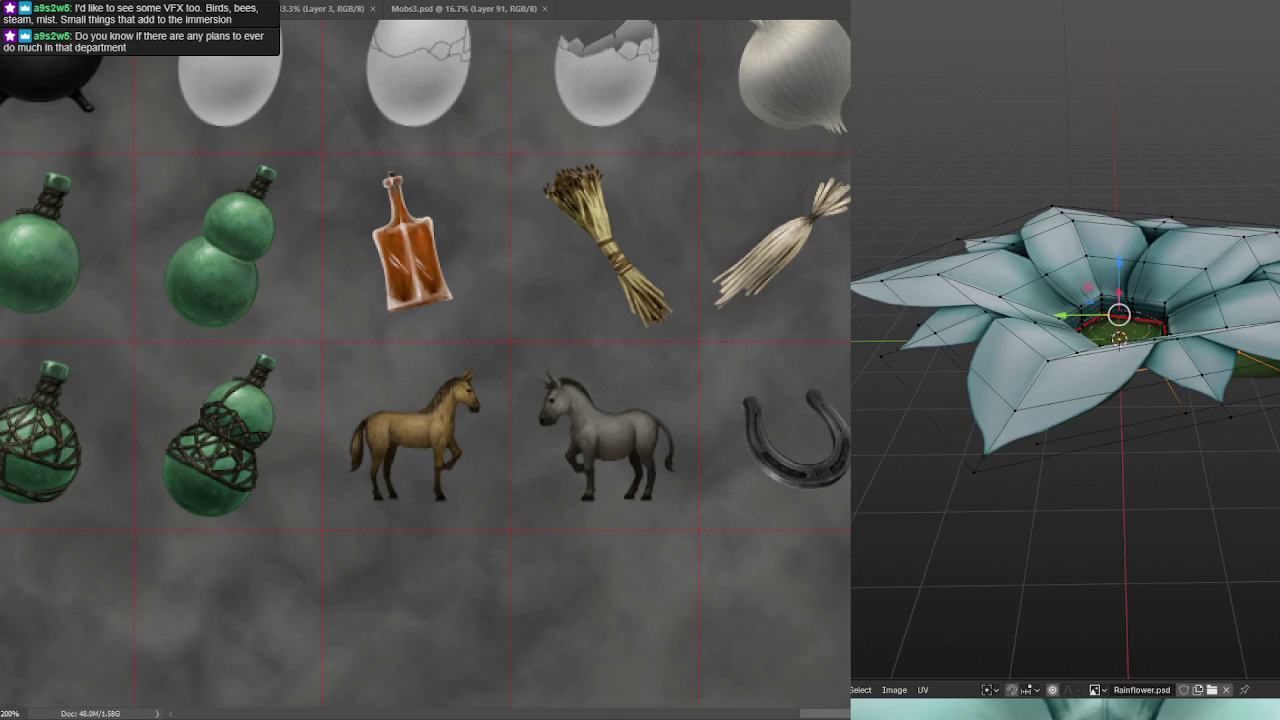
- Select the edge ring around the inner petals and squash it vertically with S Z
ctrl+click(998, 262)
ctrl+click(1201, 377)
ctrl+click(1004, 362)
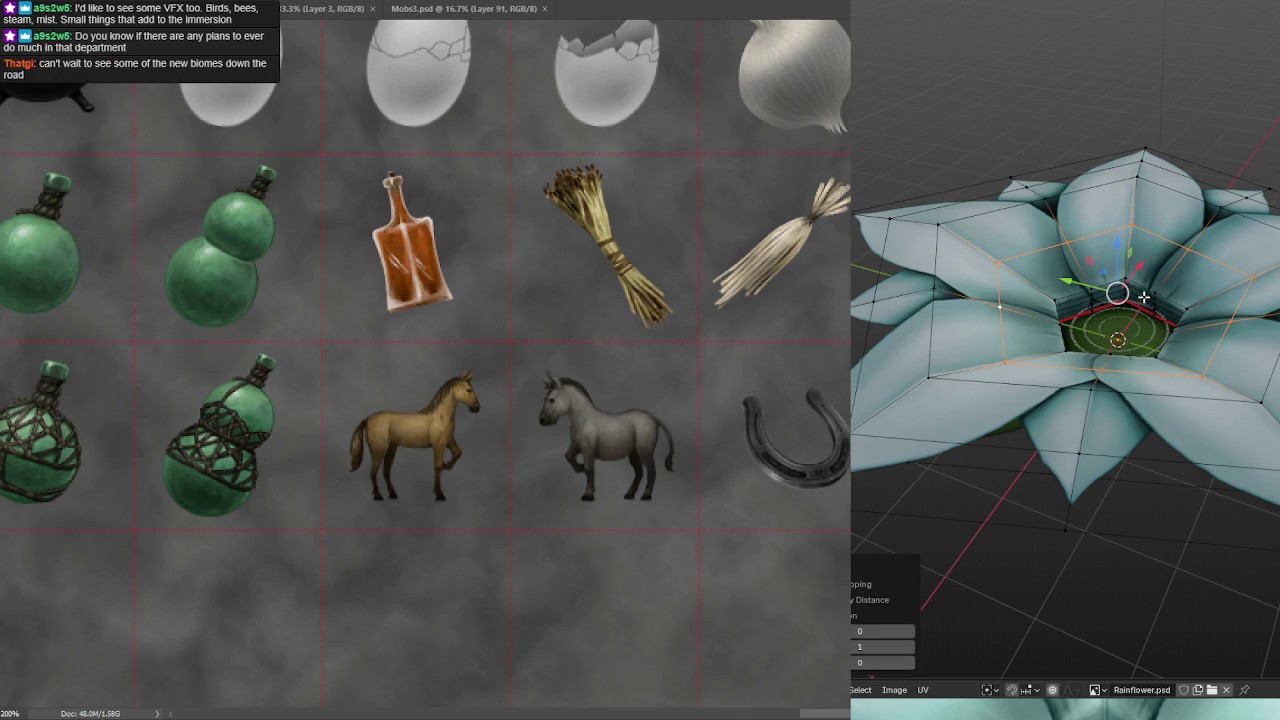
key(s)
key(z)
click(1113, 231)
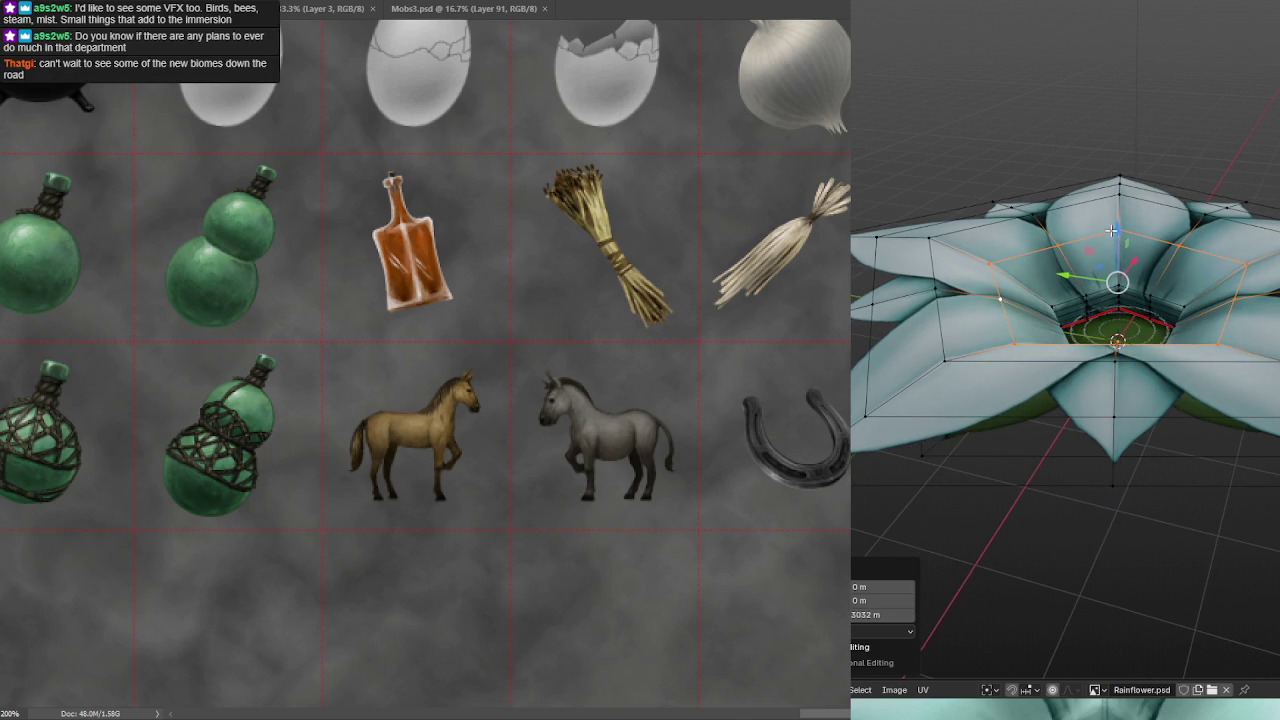
- Select the left and top petal tip vertices, test raising them, then undo
click(865, 416)
drag(880, 252, 993, 167)
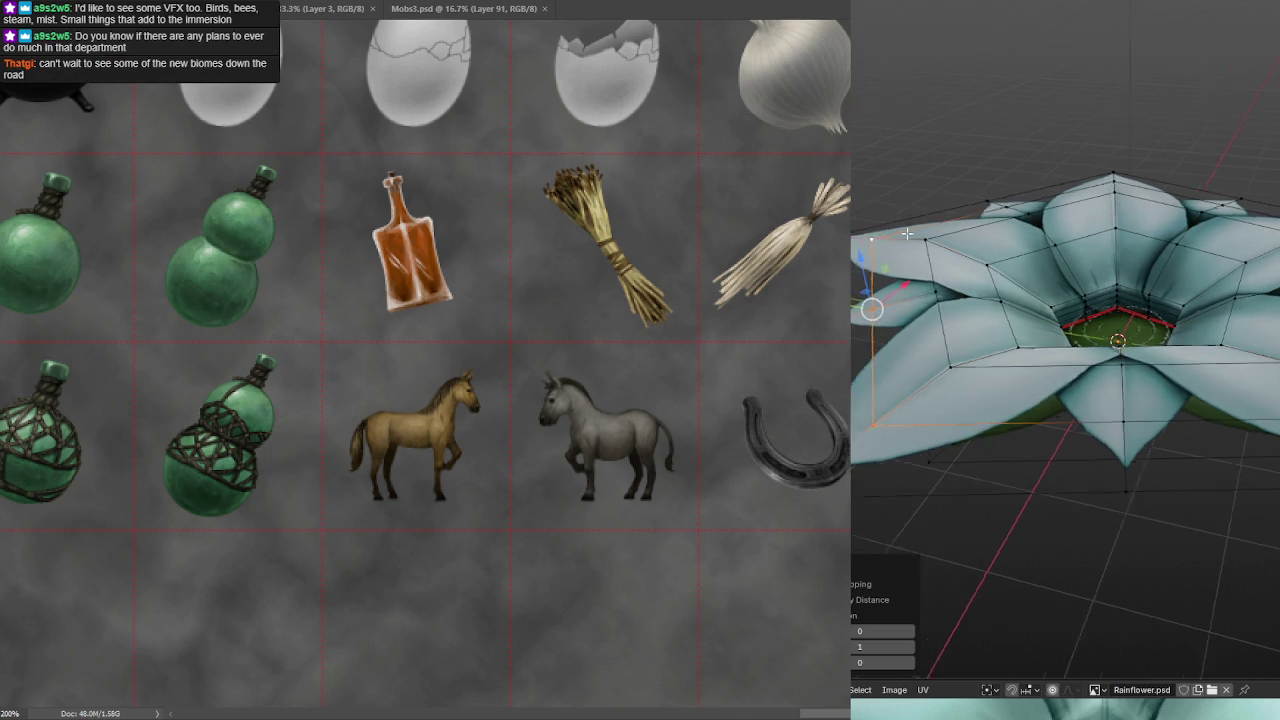
shift+click(1110, 100)
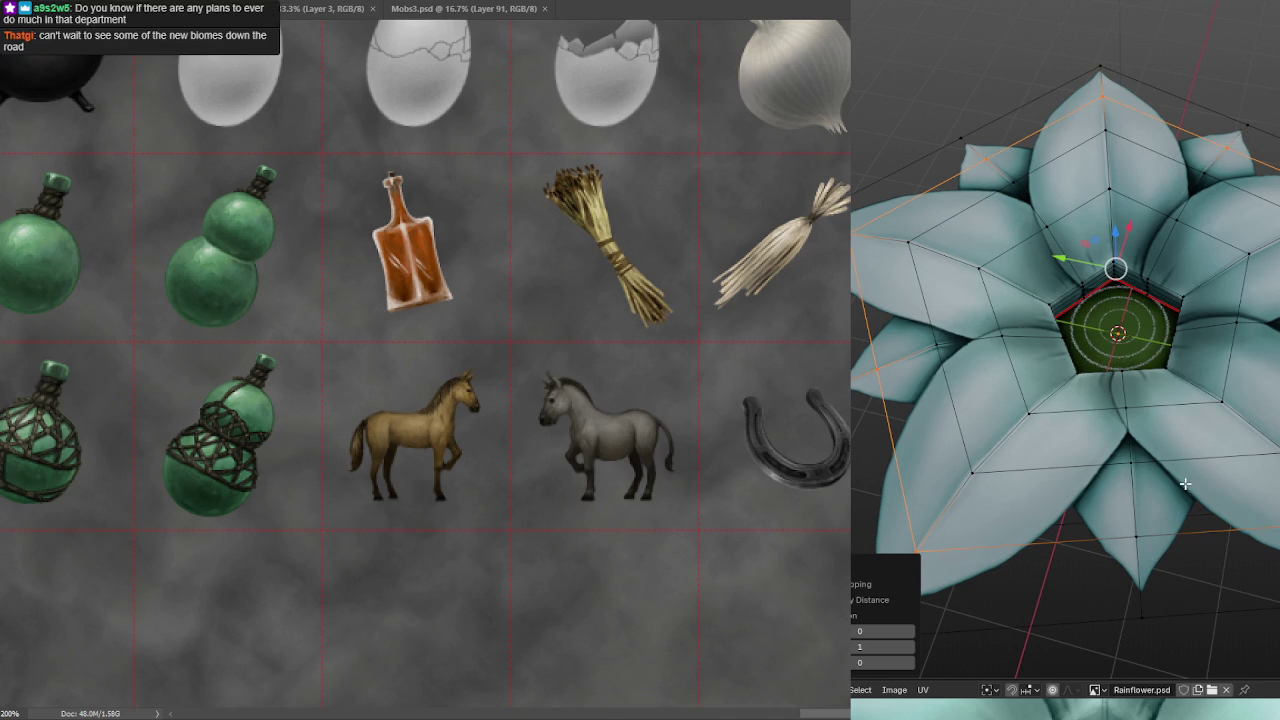
drag(1186, 485, 1179, 398)
drag(1130, 495, 1094, 397)
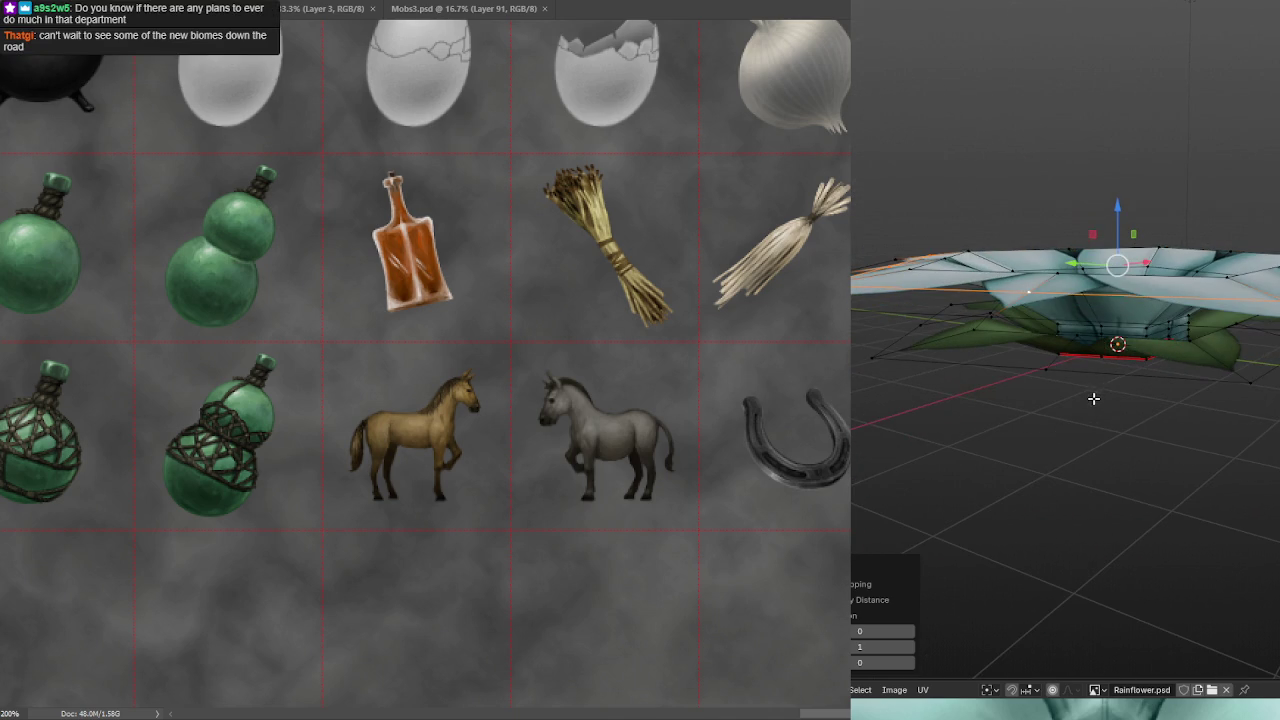
mouse_move(1118, 207)
mouse_down()
mouse_move(1118, 222)
mouse_move(1114, 190)
mouse_move(1120, 338)
mouse_move(1195, 257)
mouse_up()
key(ctrl+z)
- Leave Edit Mode and orbit to inspect the flower from above
key(Tab)
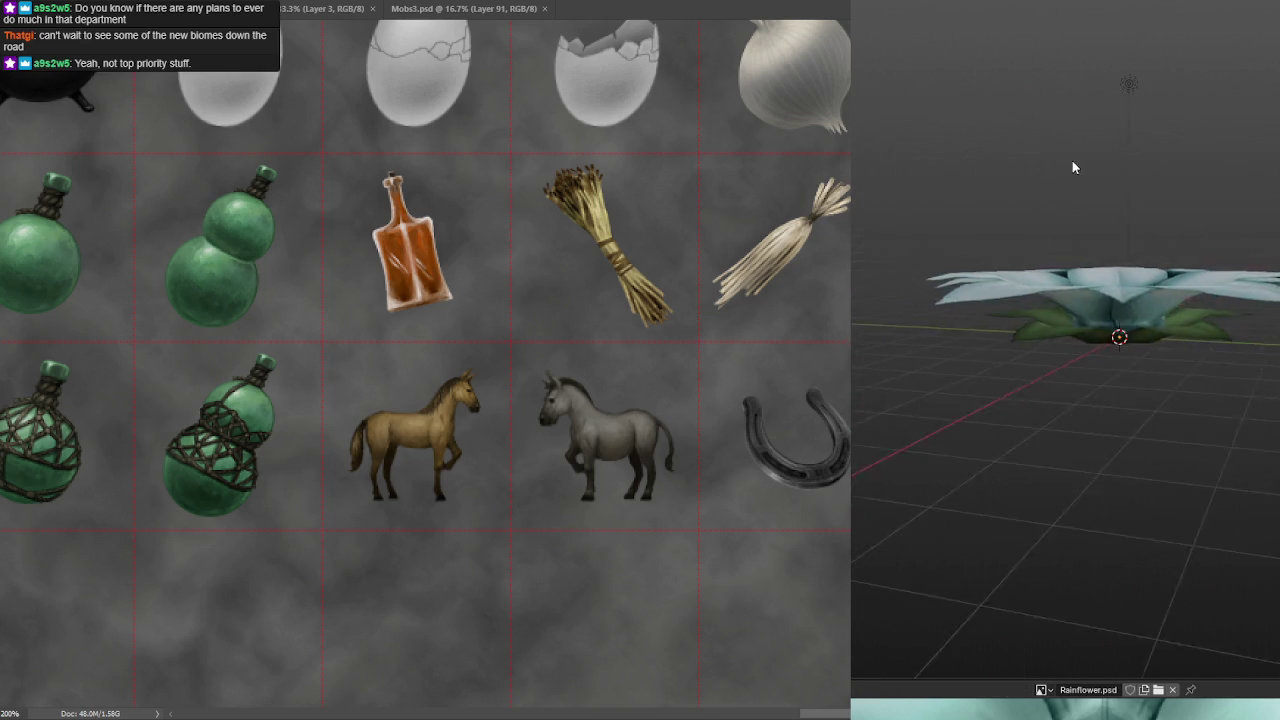
mouse_move(1084, 221)
mouse_down()
mouse_move(1085, 289)
mouse_move(1225, 218)
mouse_up()
scroll(1073, 294, up, 3)
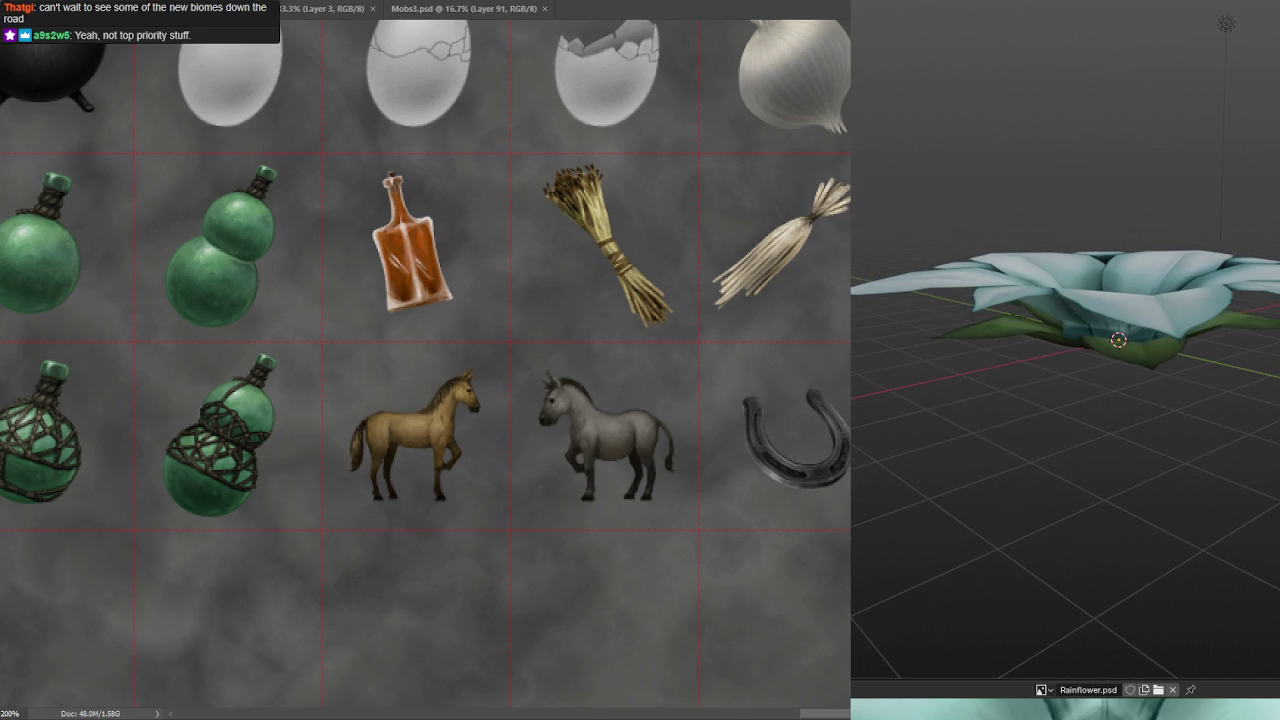
scroll(1065, 310, up, 2)
drag(1100, 300, 1112, 302)
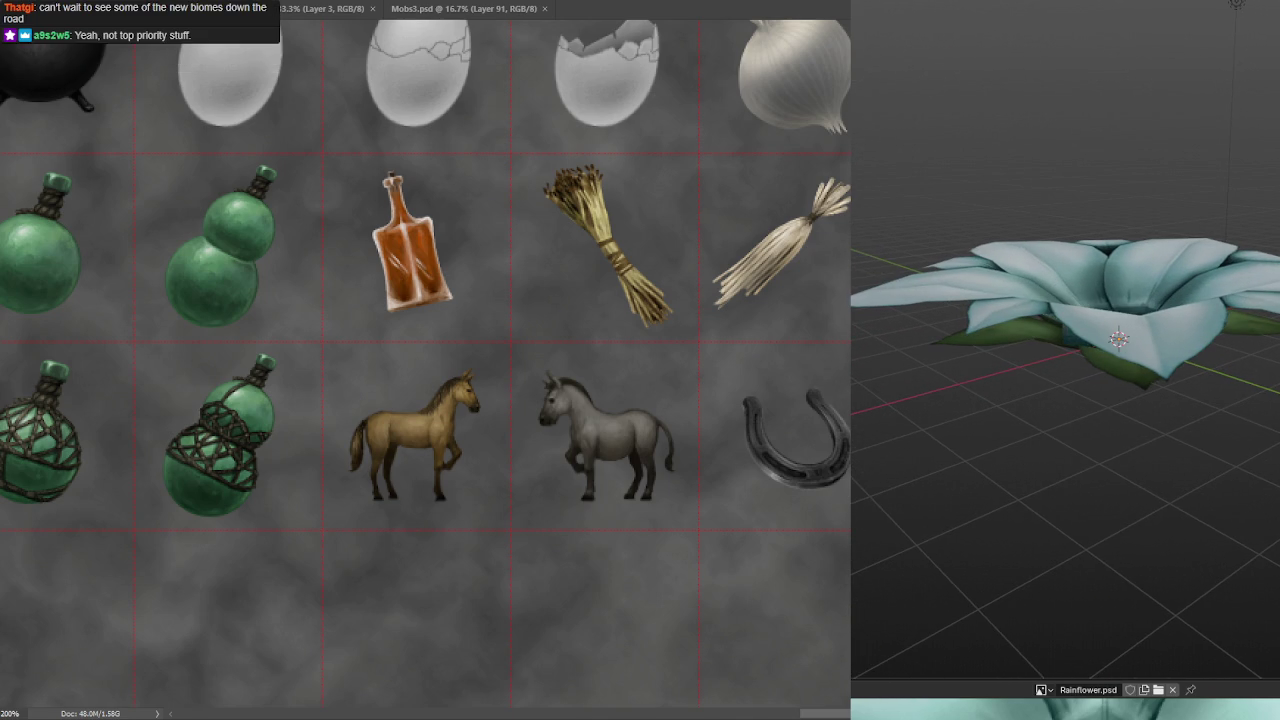
mouse_move(1236, 4)
mouse_down()
mouse_move(1124, 45)
mouse_move(1130, 267)
mouse_move(1181, 216)
mouse_move(1181, 241)
mouse_up()
- Re-enter Edit Mode to try the outer petal loop, undo it, and exit again
key(Tab)
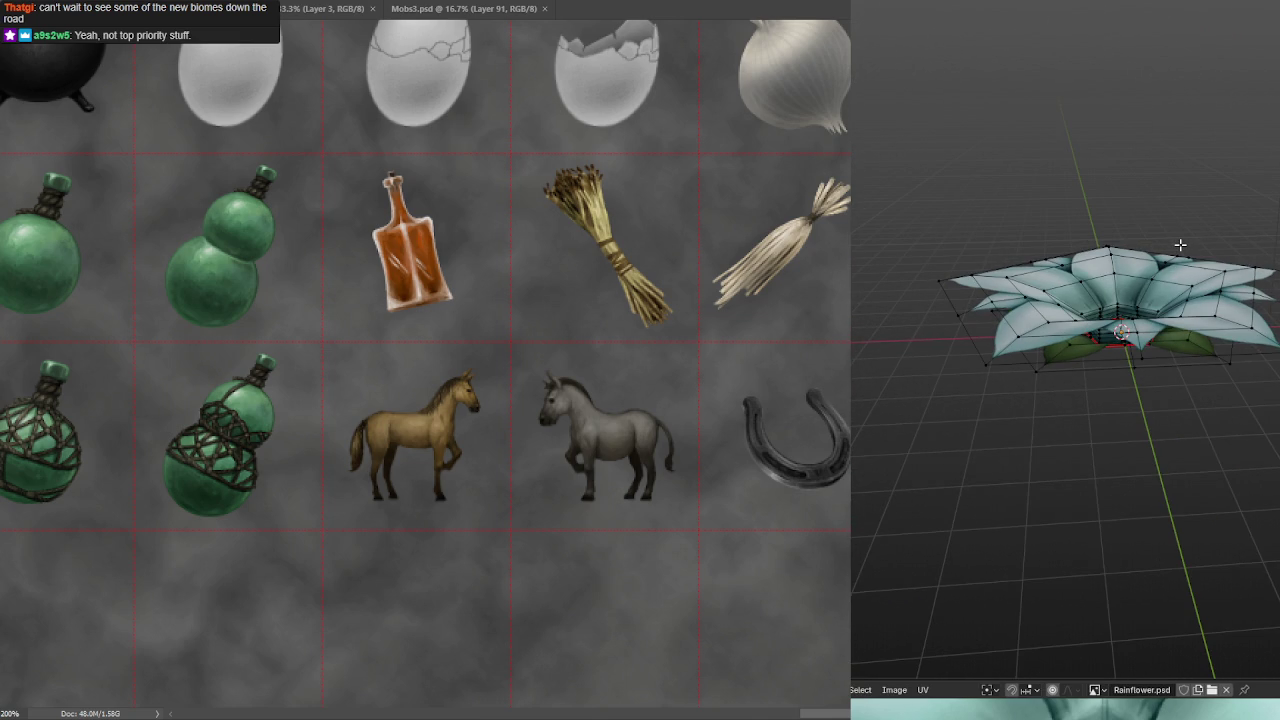
alt+click(1180, 250)
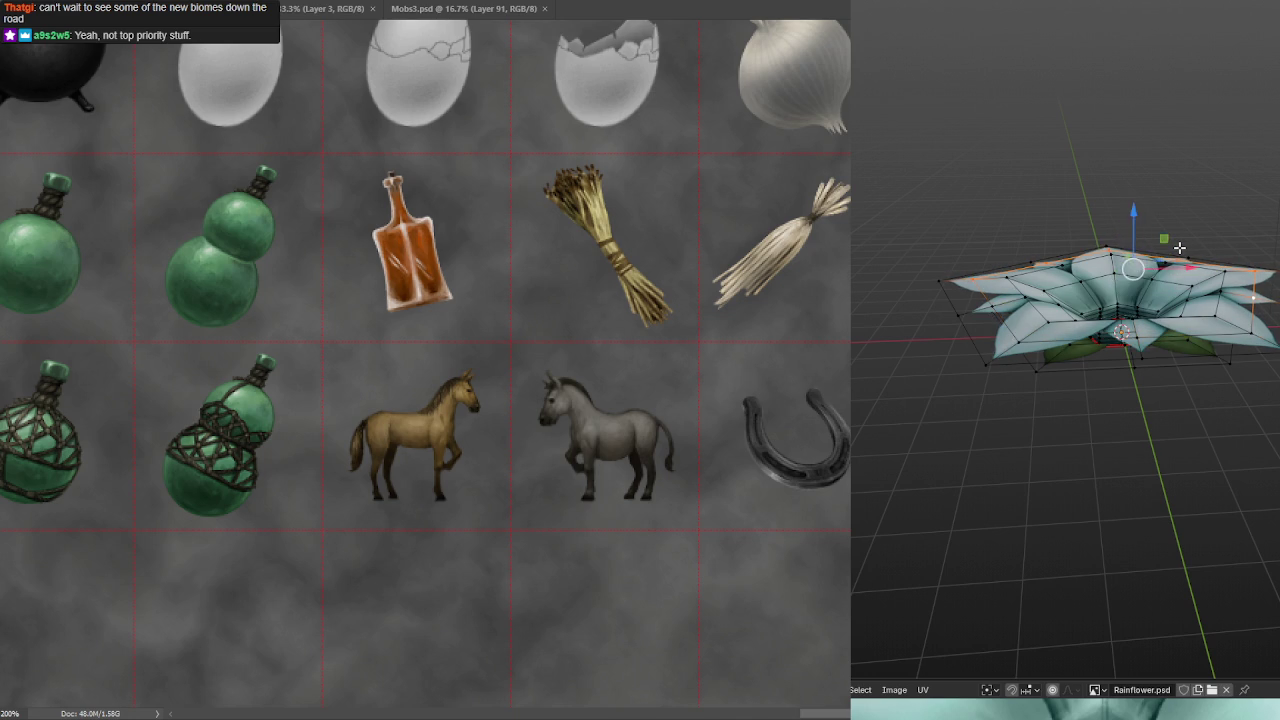
key(ctrl+z)
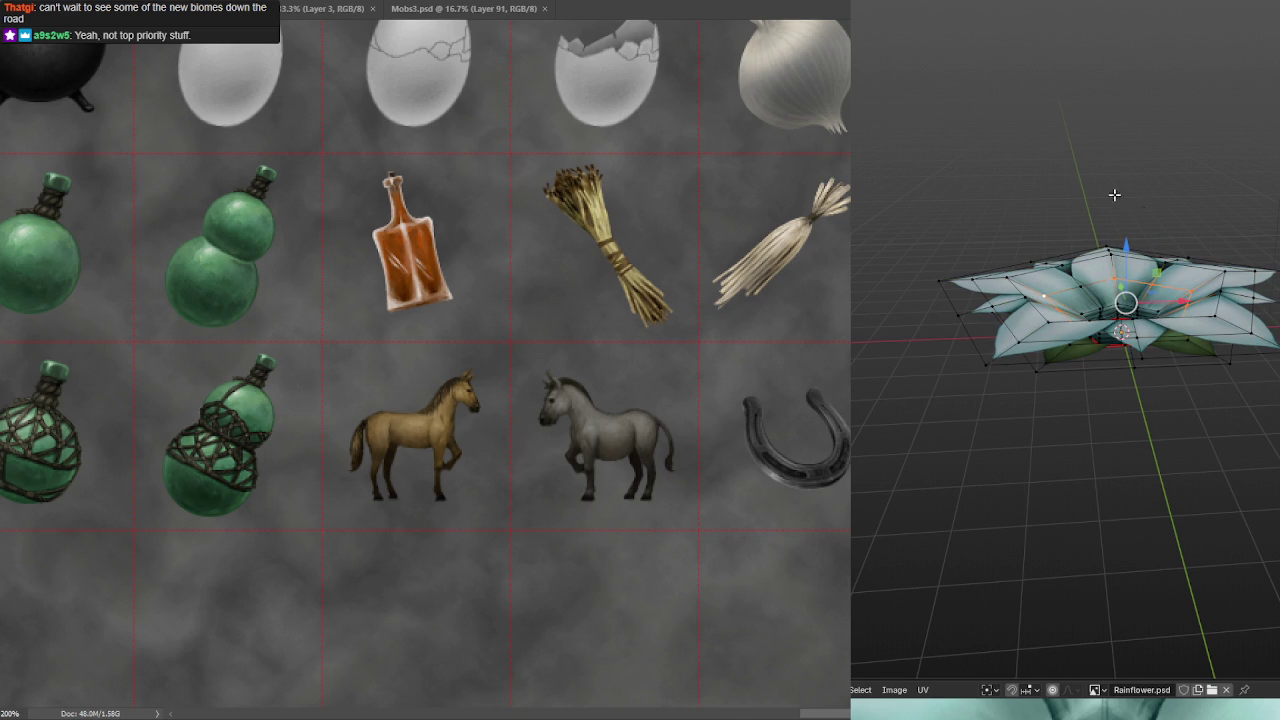
key(Tab)
mouse_move(1055, 62)
mouse_down()
mouse_move(1110, 100)
mouse_move(1078, 97)
mouse_move(1083, 142)
mouse_move(1074, 120)
mouse_move(1234, 116)
mouse_move(1198, 135)
mouse_up()
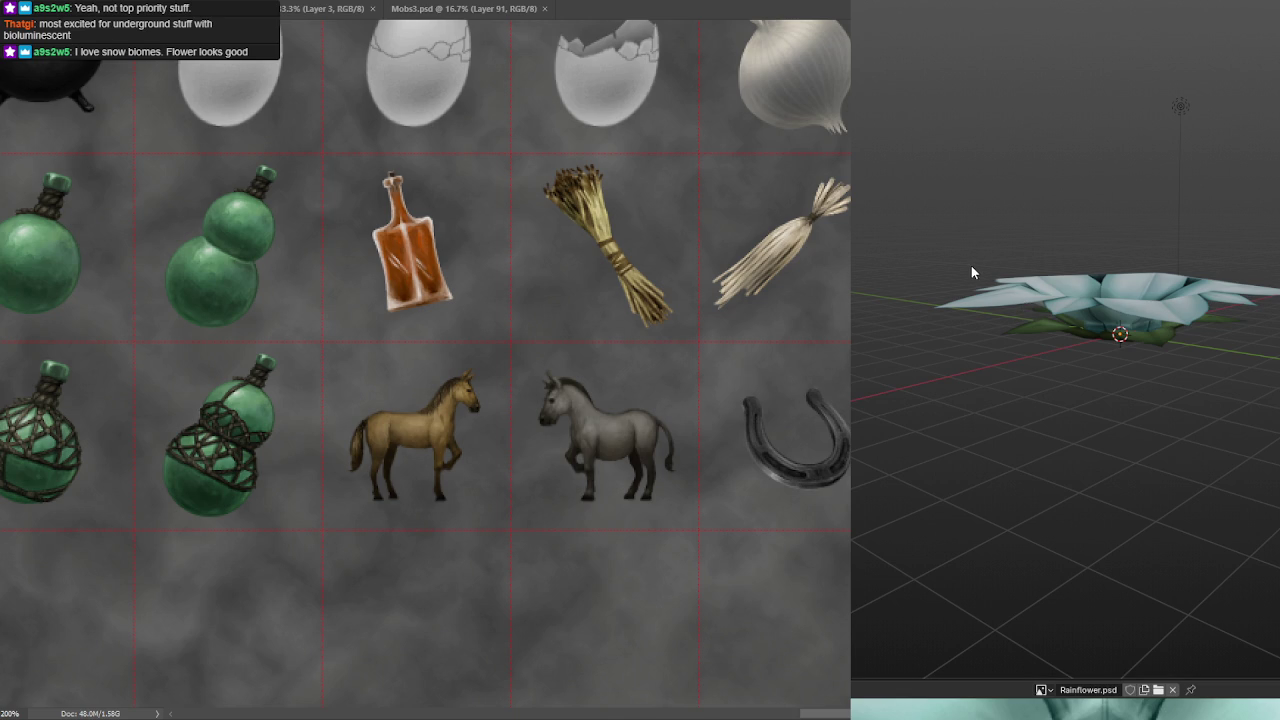
- Orbit and zoom to view the finished flower from higher up
mouse_move(970, 265)
mouse_down()
mouse_move(1024, 304)
mouse_move(1080, 286)
mouse_move(1212, 283)
mouse_move(1170, 303)
mouse_move(1096, 280)
mouse_up()
scroll(1024, 304, up, 3)
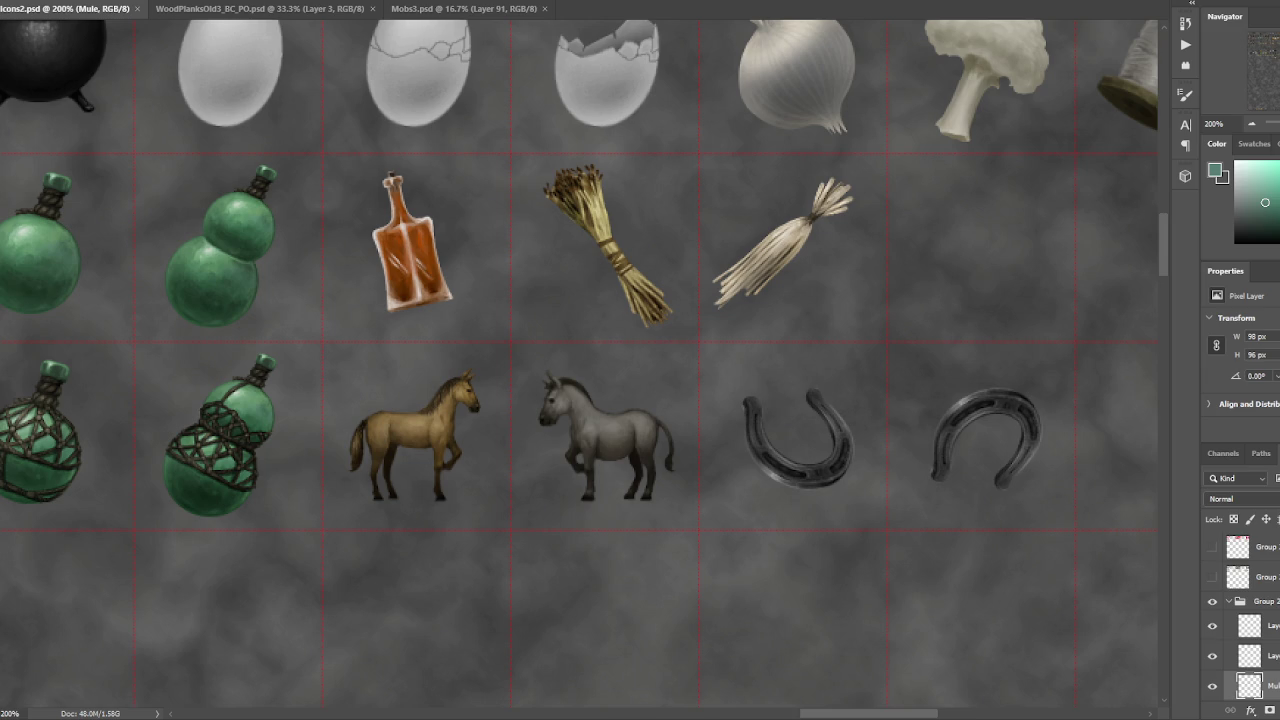
- Start opening a file from the File menu, then cancel without opening anything
click(22, 2)
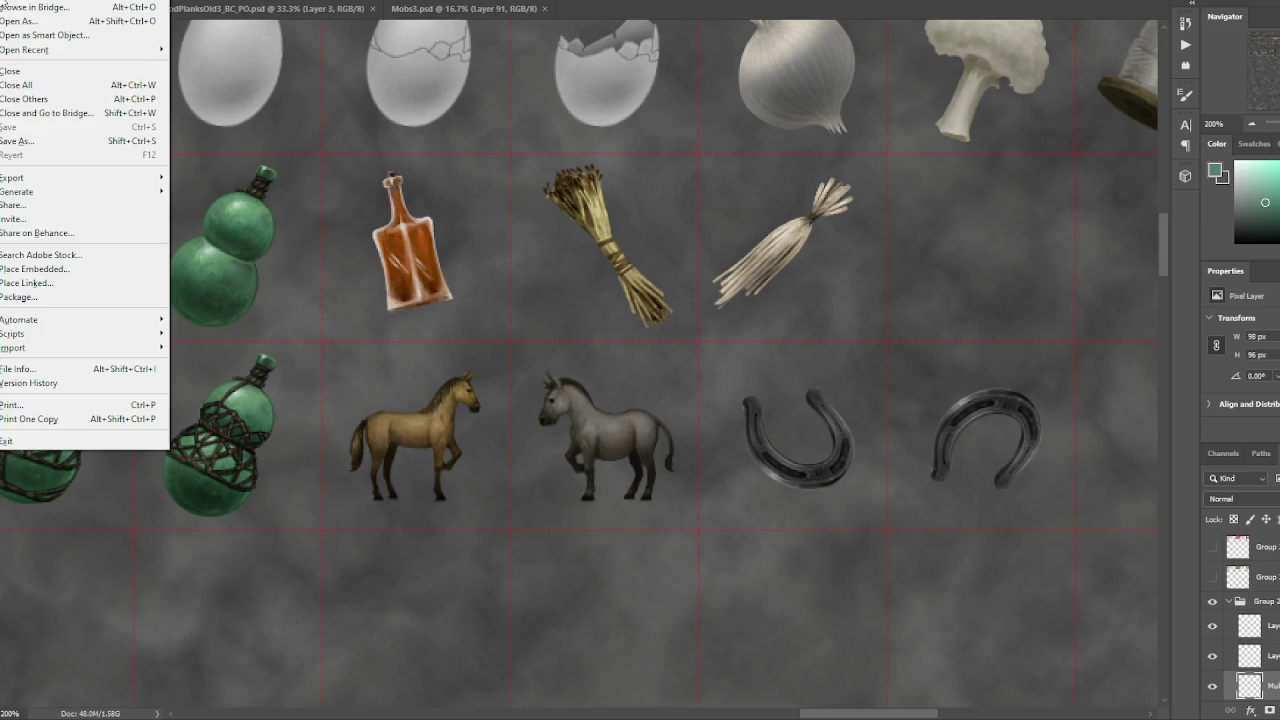
click(4, 3)
scroll(427, 188, down, 10)
scroll(427, 188, down, 5)
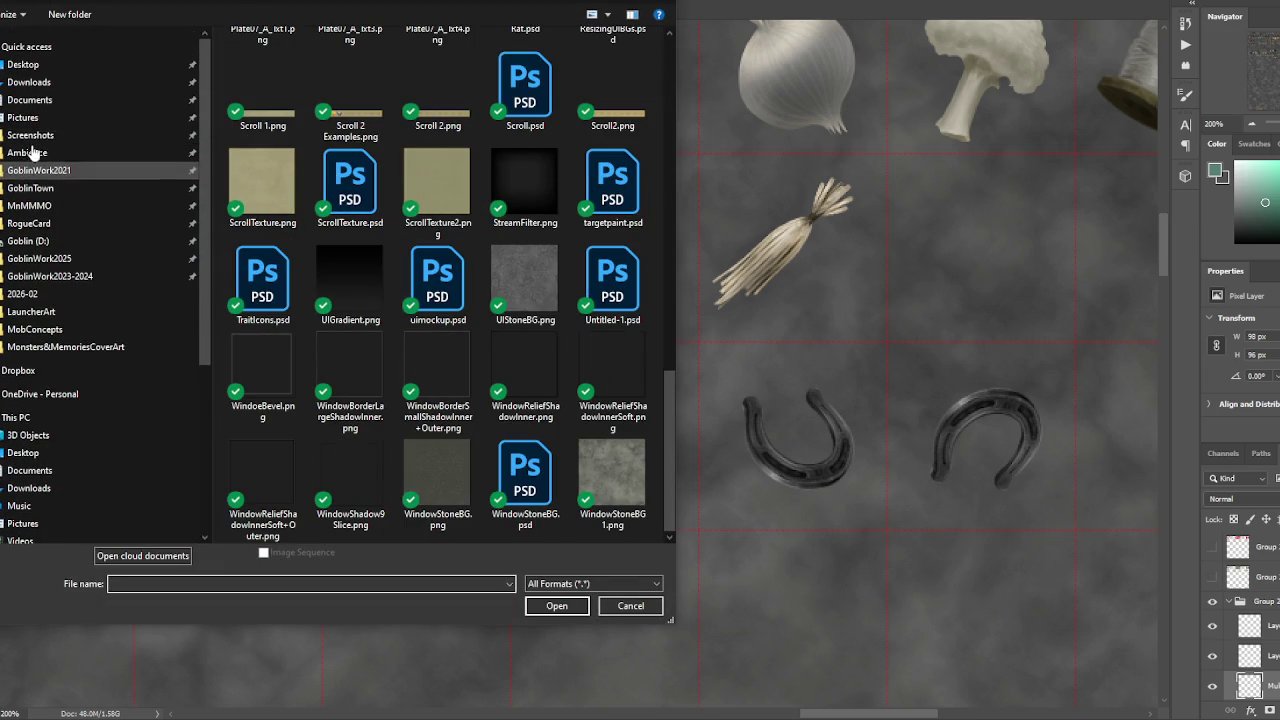
key(Escape)
- In Mobs3.psd, show only the Tentacle creature sketch, zoomed to 25%
click(440, 9)
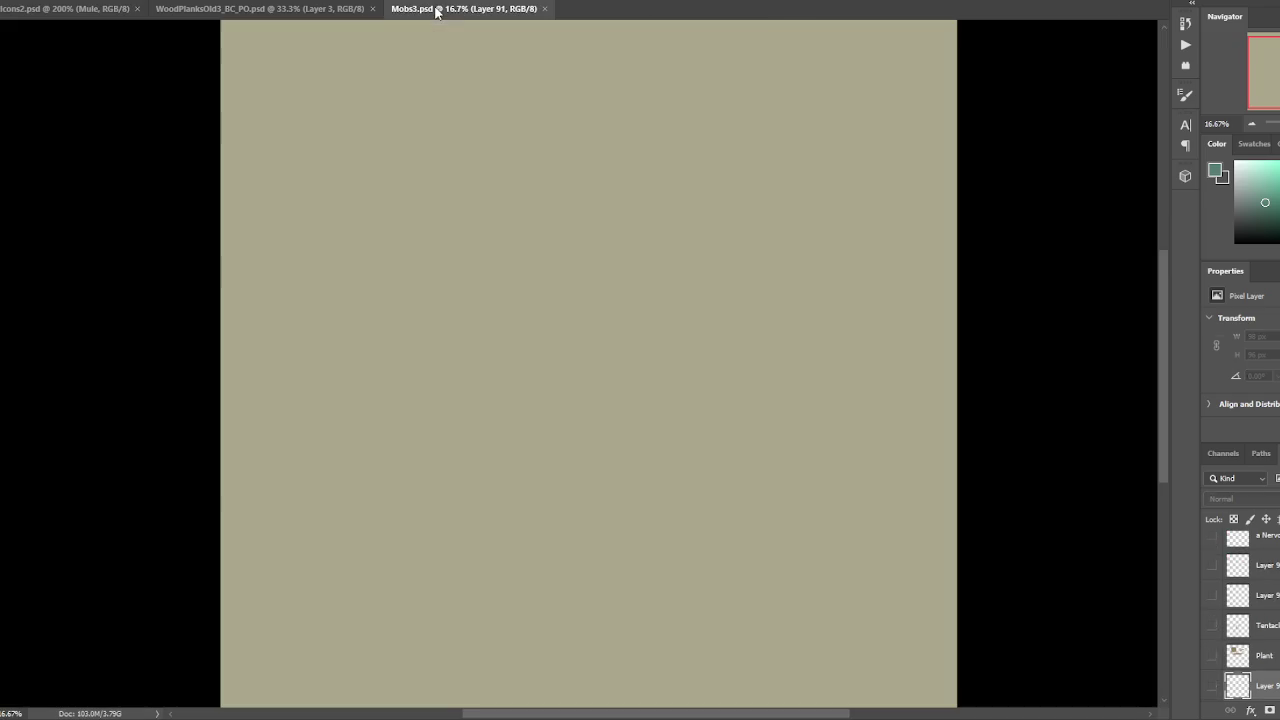
click(1213, 655)
click(1213, 655)
click(1213, 626)
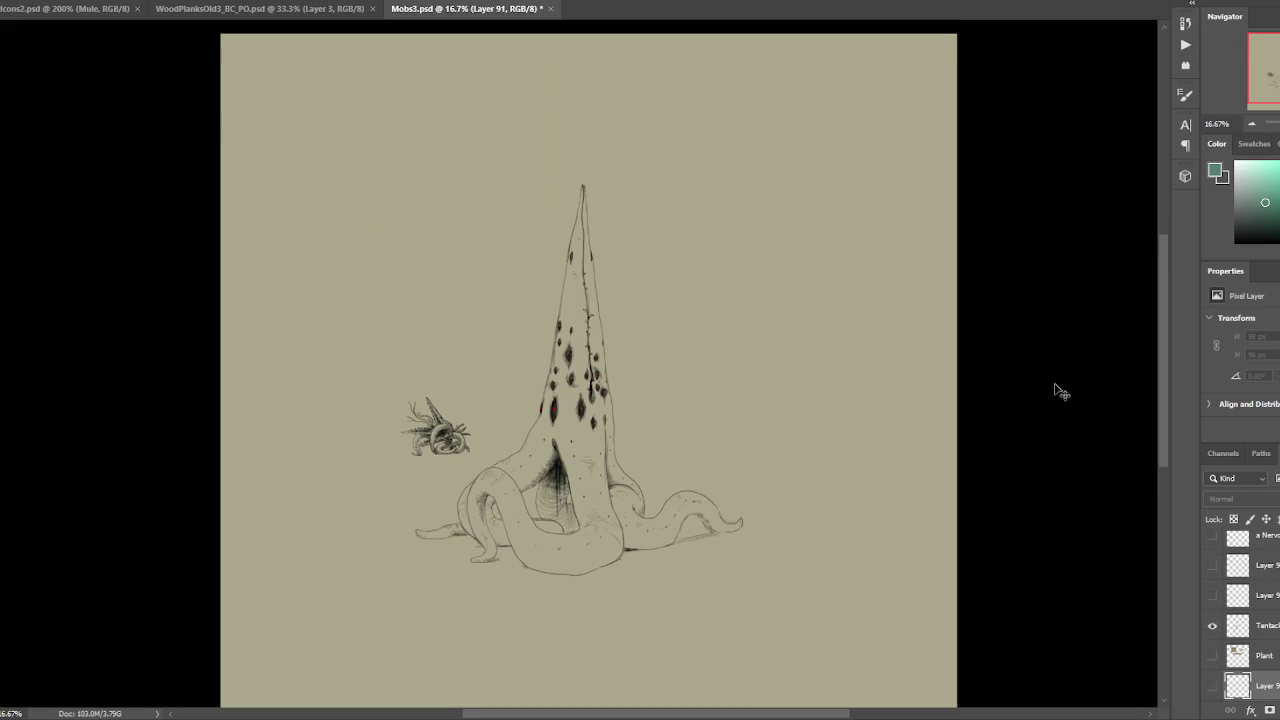
key(ctrl+plus)
drag(877, 429, 866, 388)
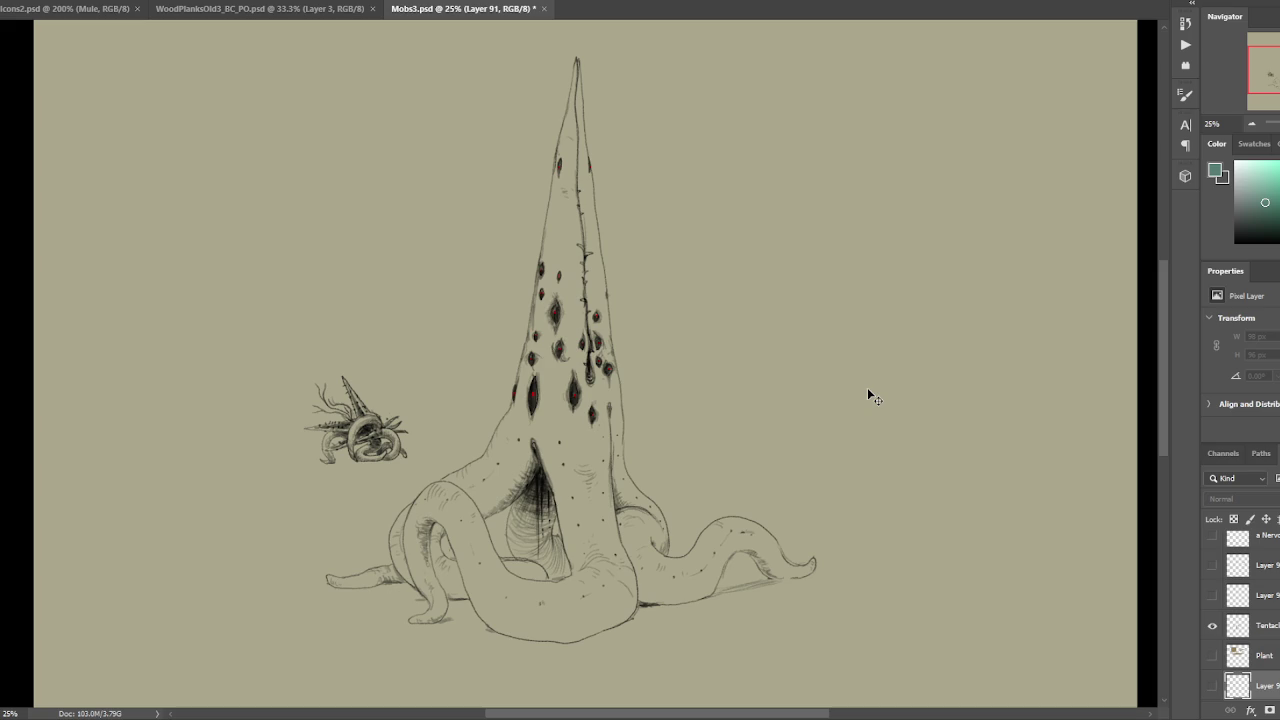
- Hide the tentacle creature and preview the cloud and mushroom-rider sketch layers in turn
click(1212, 625)
click(1212, 595)
scroll(1215, 605, up, 1)
click(1212, 655)
click(1212, 625)
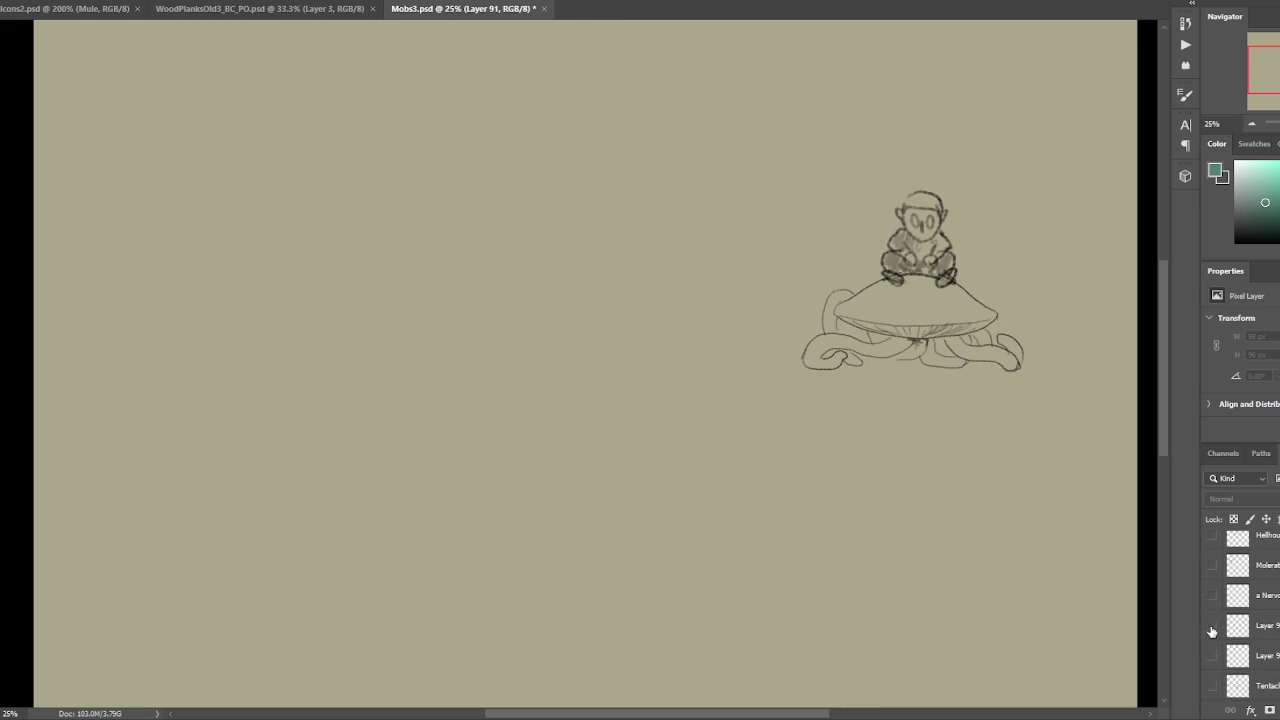
click(1212, 625)
scroll(1212, 620, down, 1)
click(1212, 595)
scroll(1210, 593, up, 1)
click(1212, 655)
- Preview the Molerat, Hellhound and pencil layout sketches one at a time
click(1212, 595)
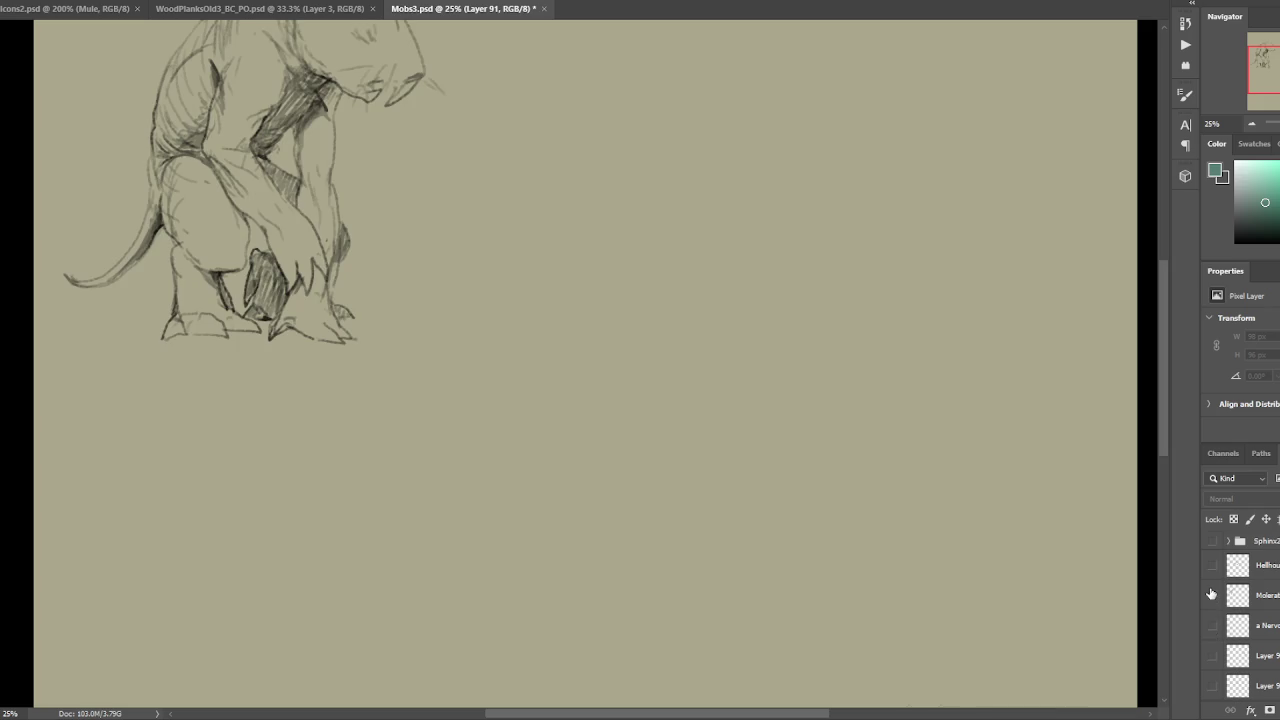
scroll(1212, 595, up, 2)
scroll(640, 398, up, 1)
scroll(640, 398, up, 2)
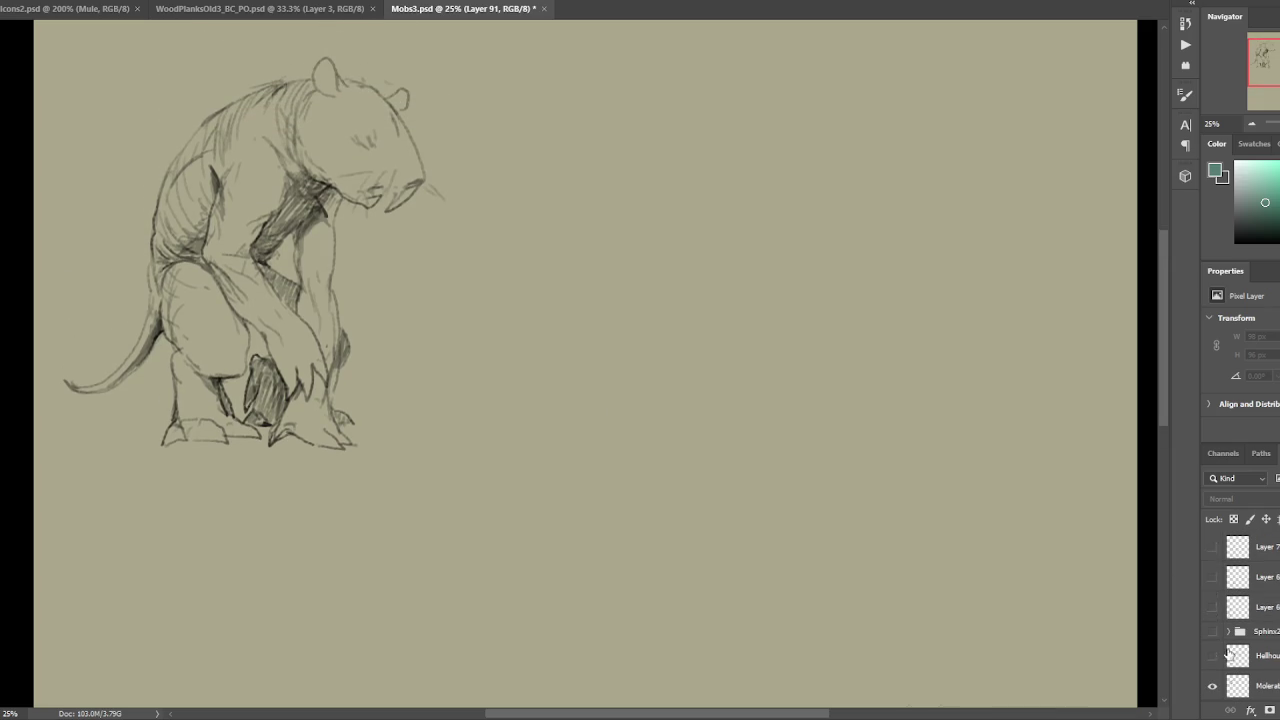
click(1212, 686)
click(1212, 655)
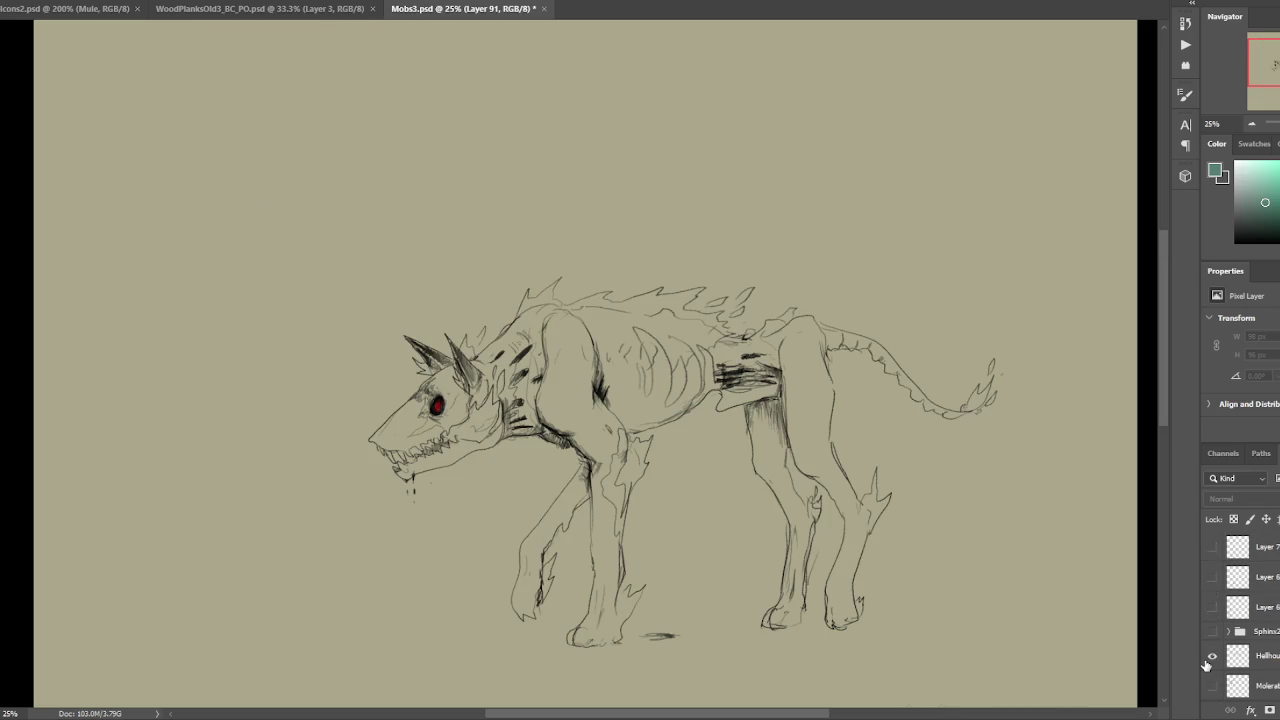
scroll(1208, 660, up, 1)
scroll(1208, 640, up, 1)
click(1212, 595)
scroll(1213, 614, down, 2)
click(1212, 596)
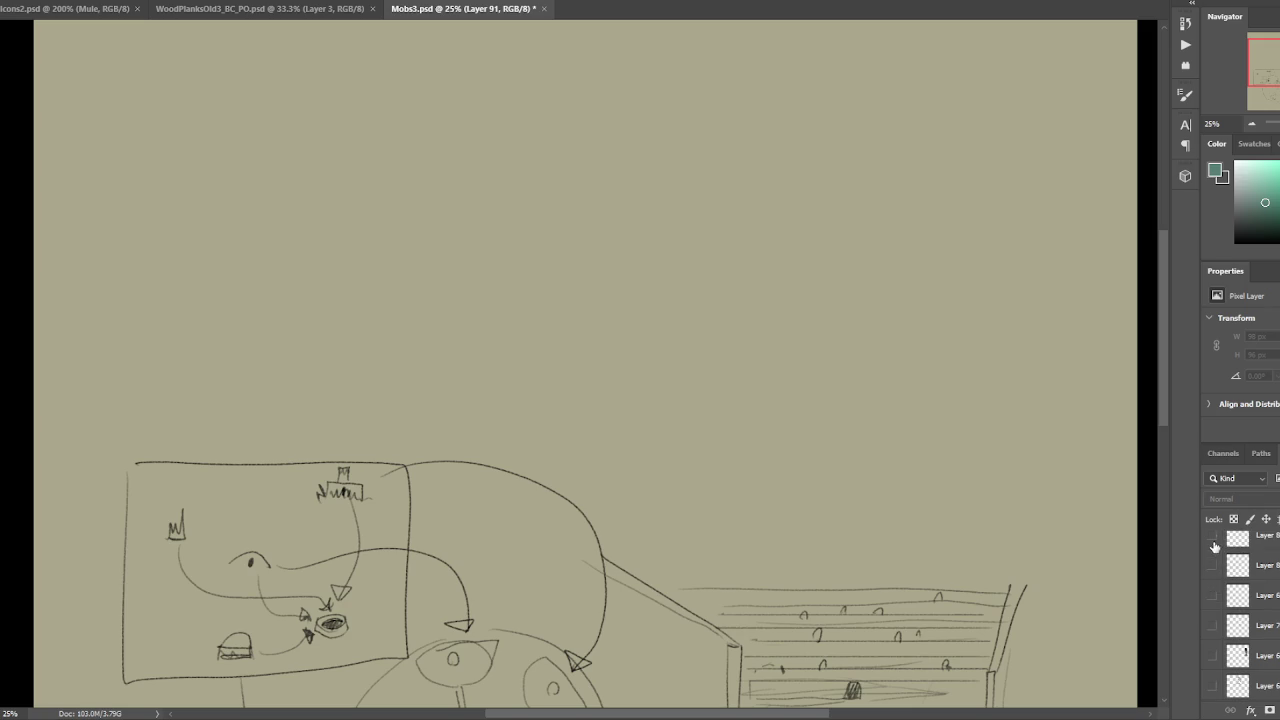
- Leave the knight-bird sketch as the visible layer and zoom out to see all of it
click(1212, 566)
scroll(997, 506, up, 2)
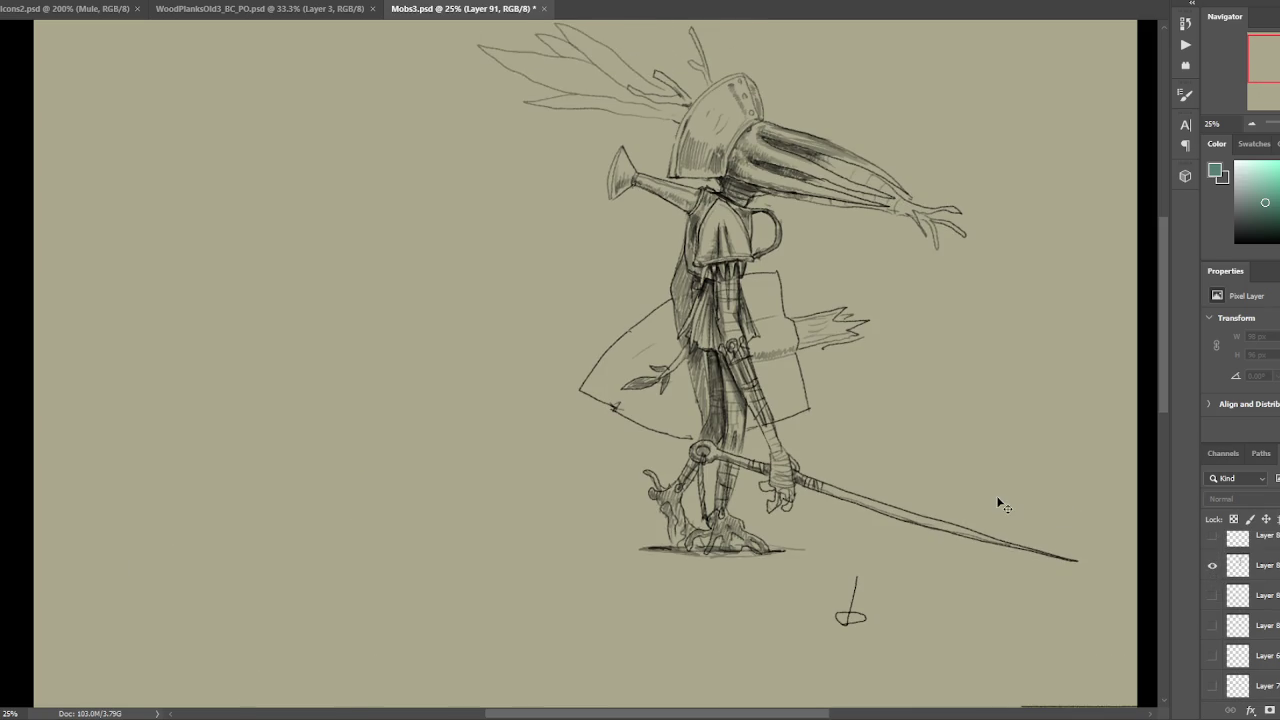
scroll(975, 505, up, 2)
scroll(957, 503, up, 1)
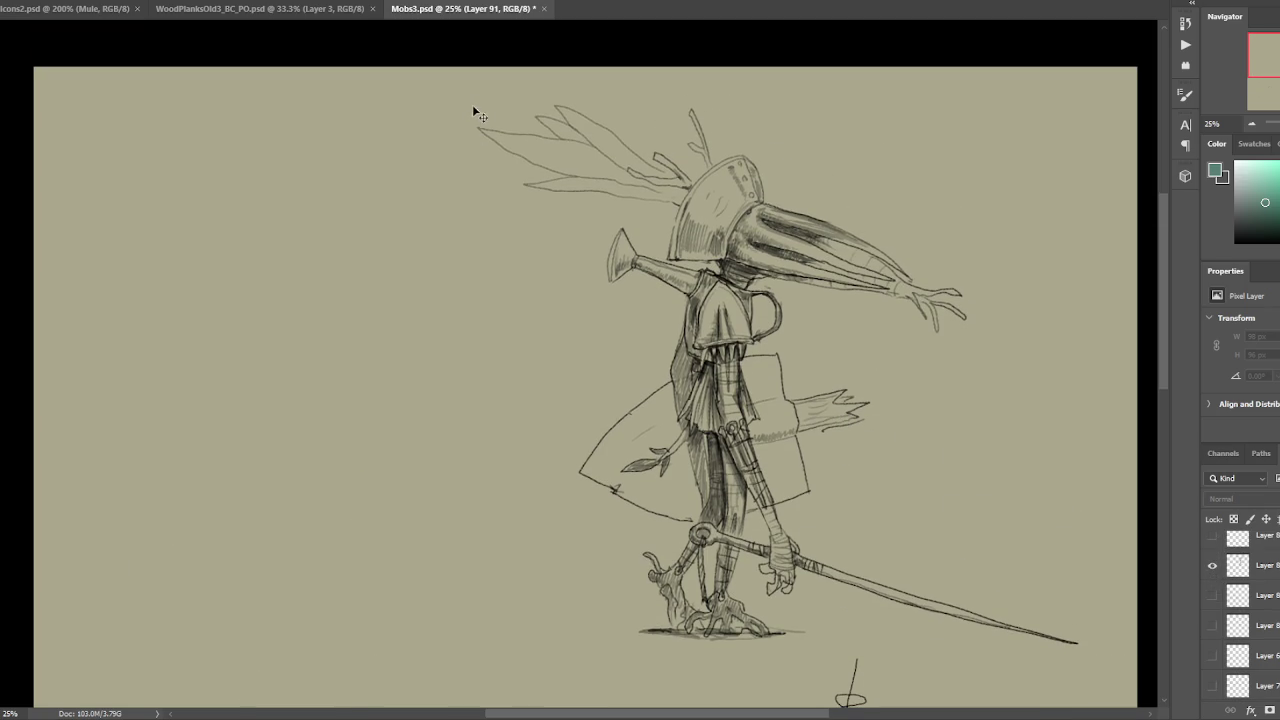
key(ctrl+minus)
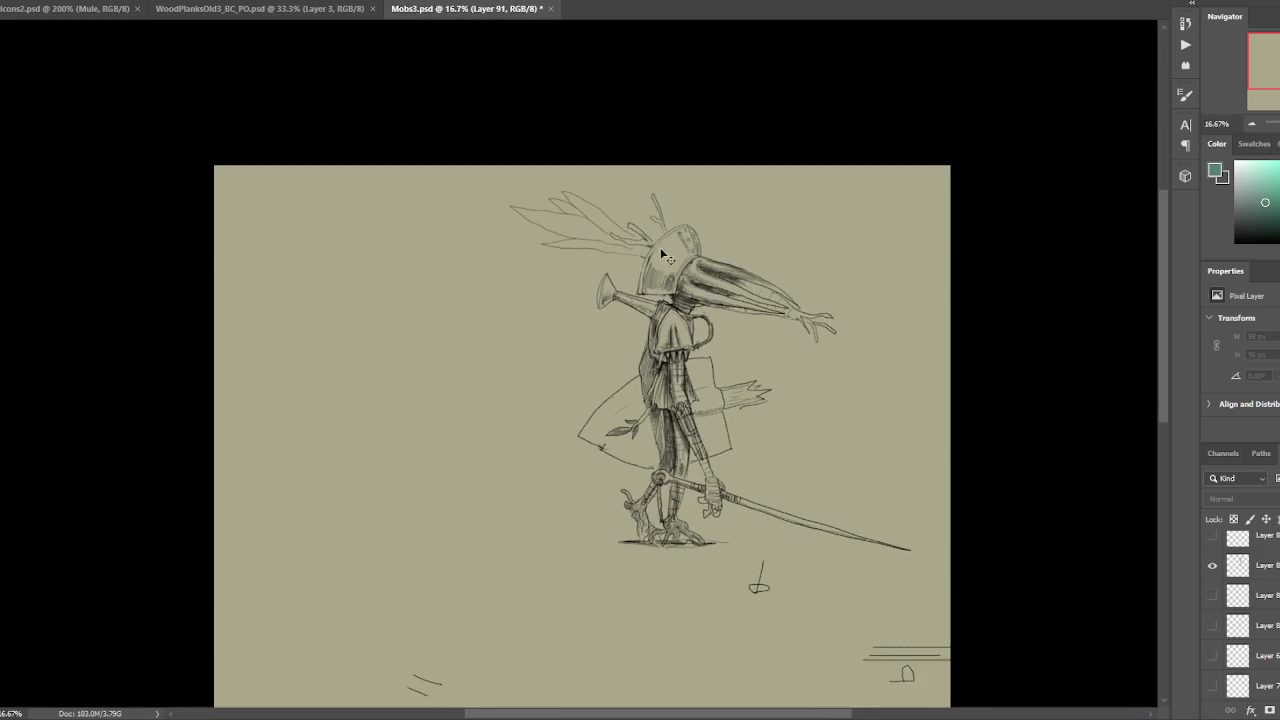
scroll(691, 260, down, 2)
drag(691, 260, 689, 261)
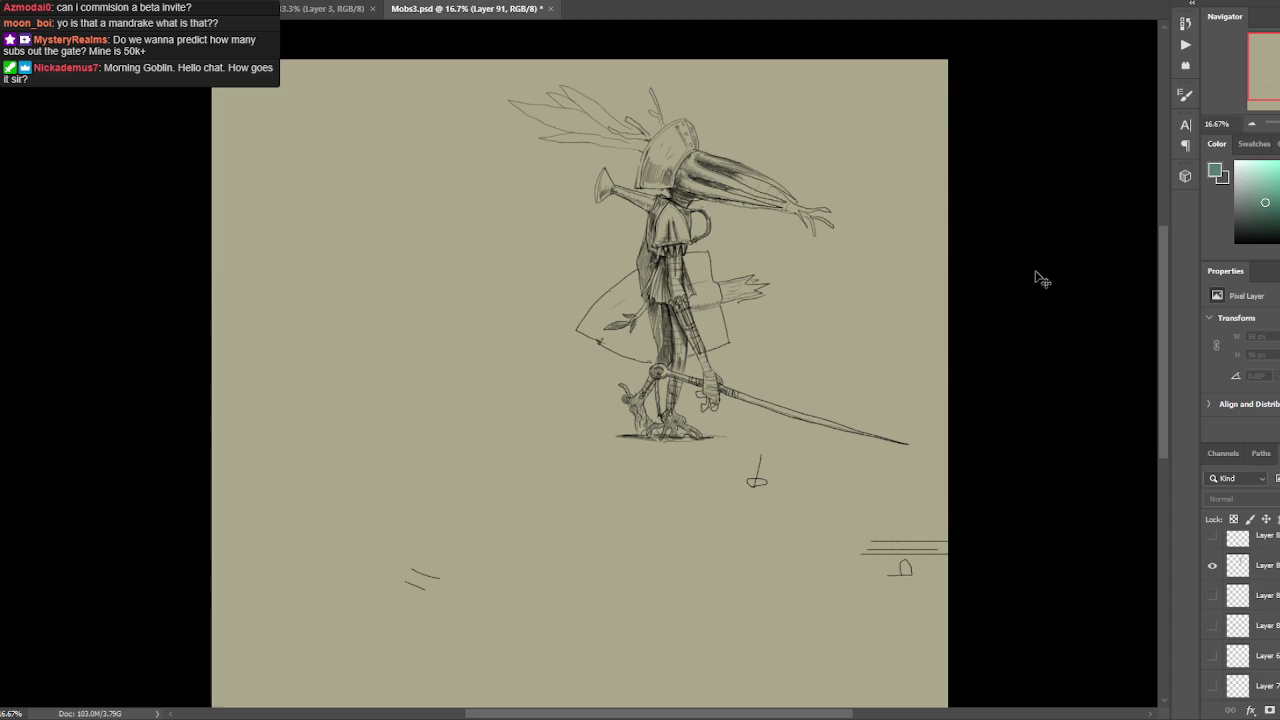
scroll(986, 250, up, 3)
key(ctrl+plus)
mouse_move(1031, 234)
mouse_down()
mouse_move(889, 280)
mouse_move(880, 266)
mouse_up()
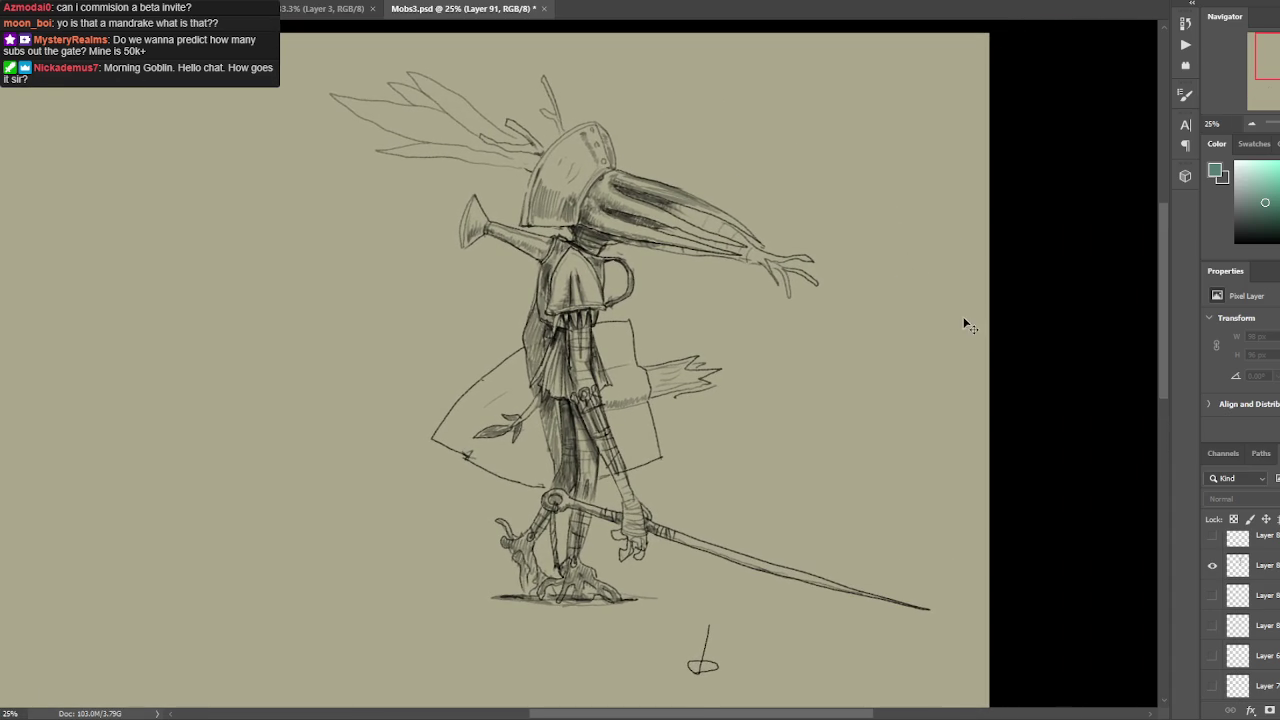
key(ctrl+minus)
key(ctrl+minus)
key(ctrl+plus)
key(ctrl+plus)
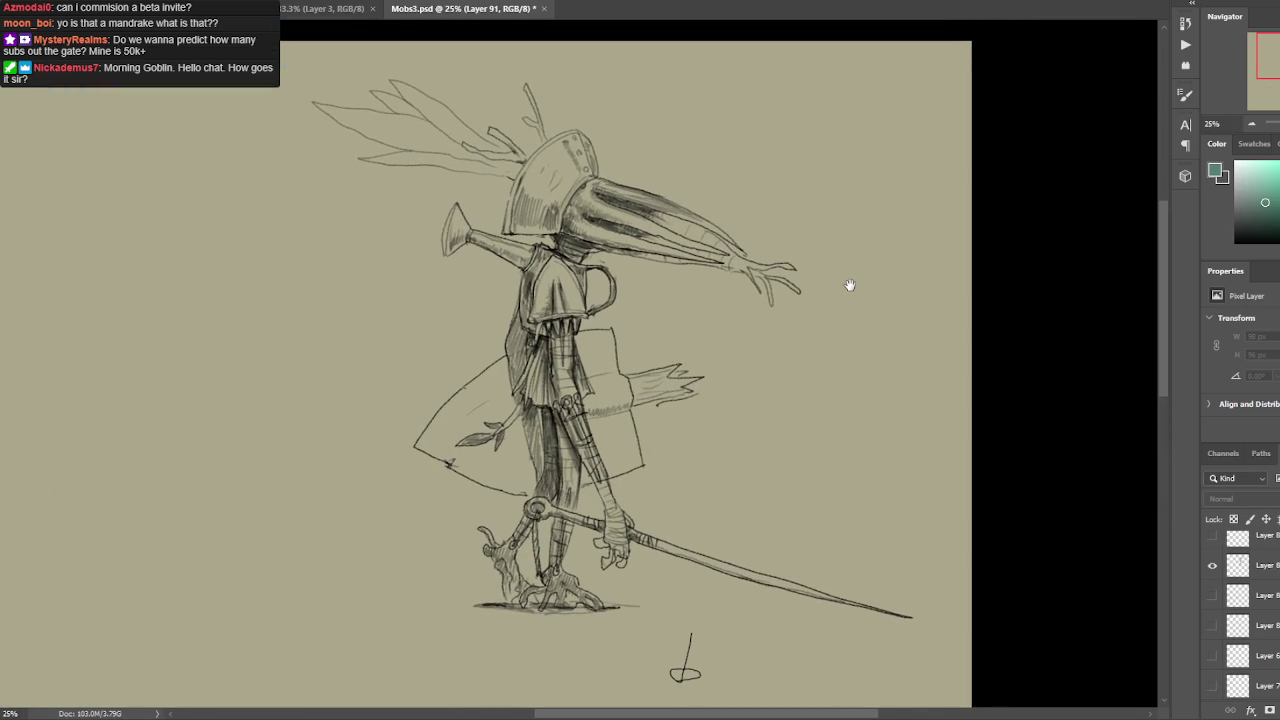
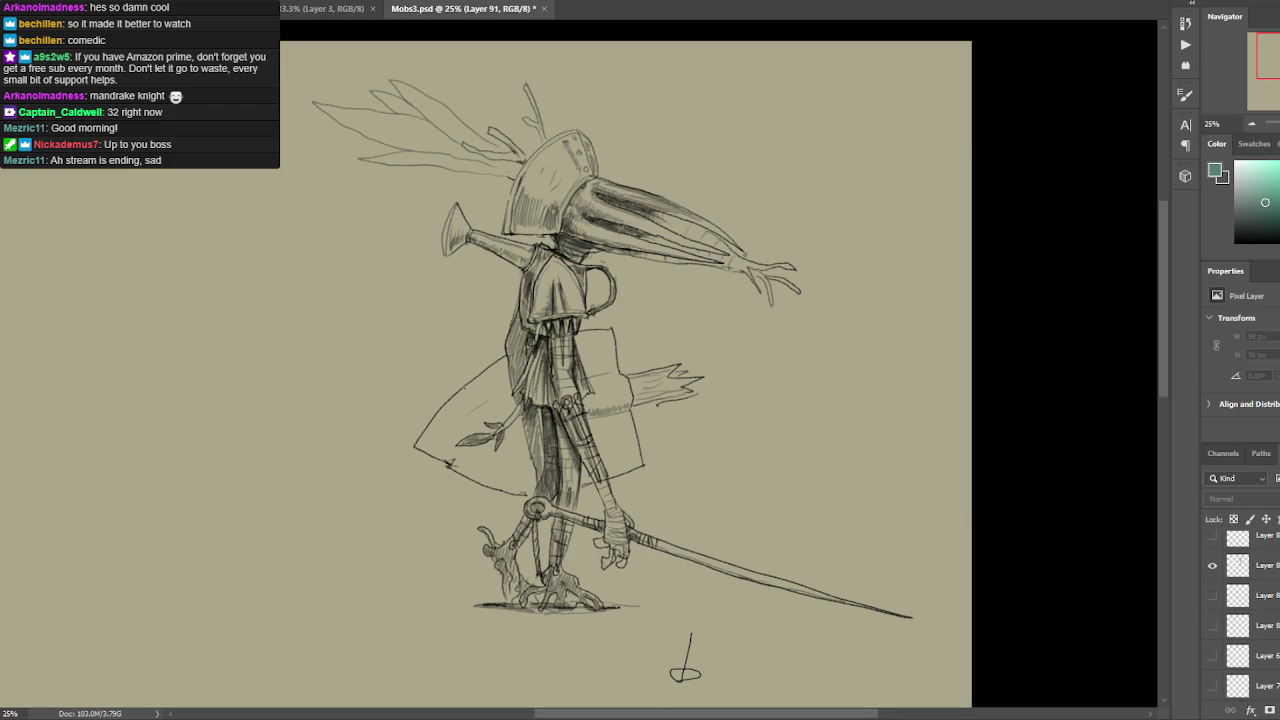
click(594, 690)
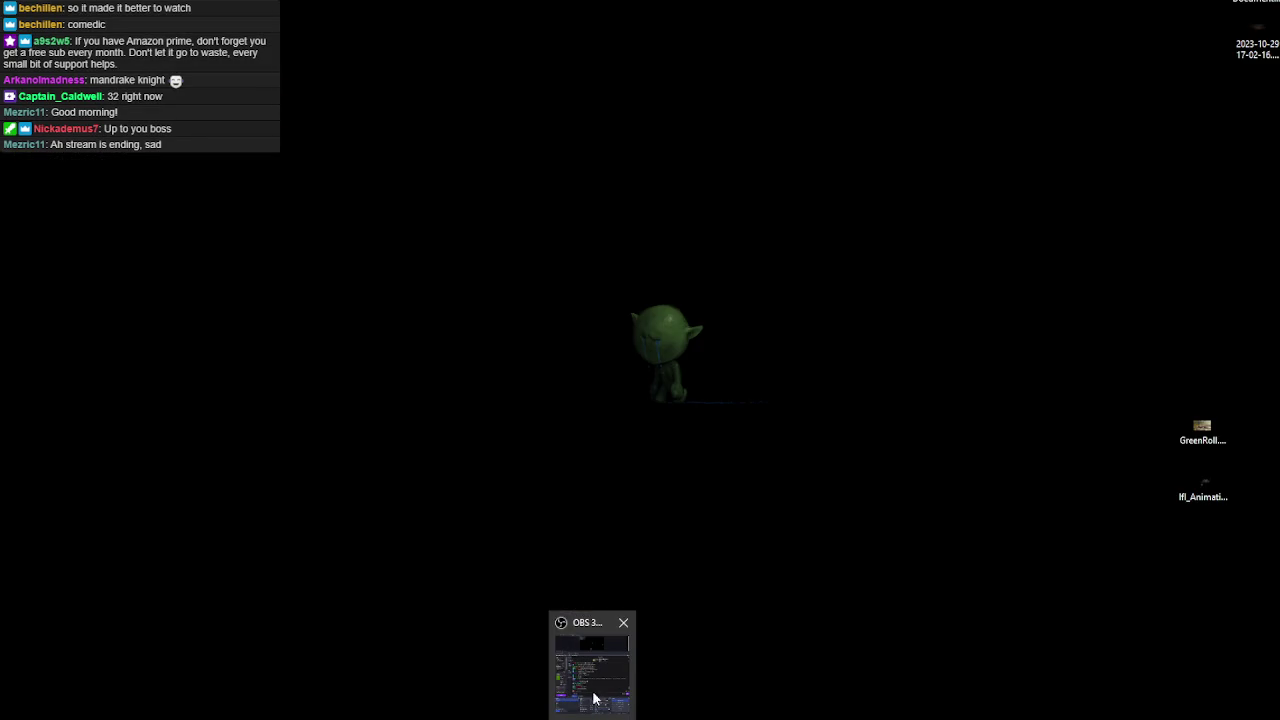
click(594, 688)
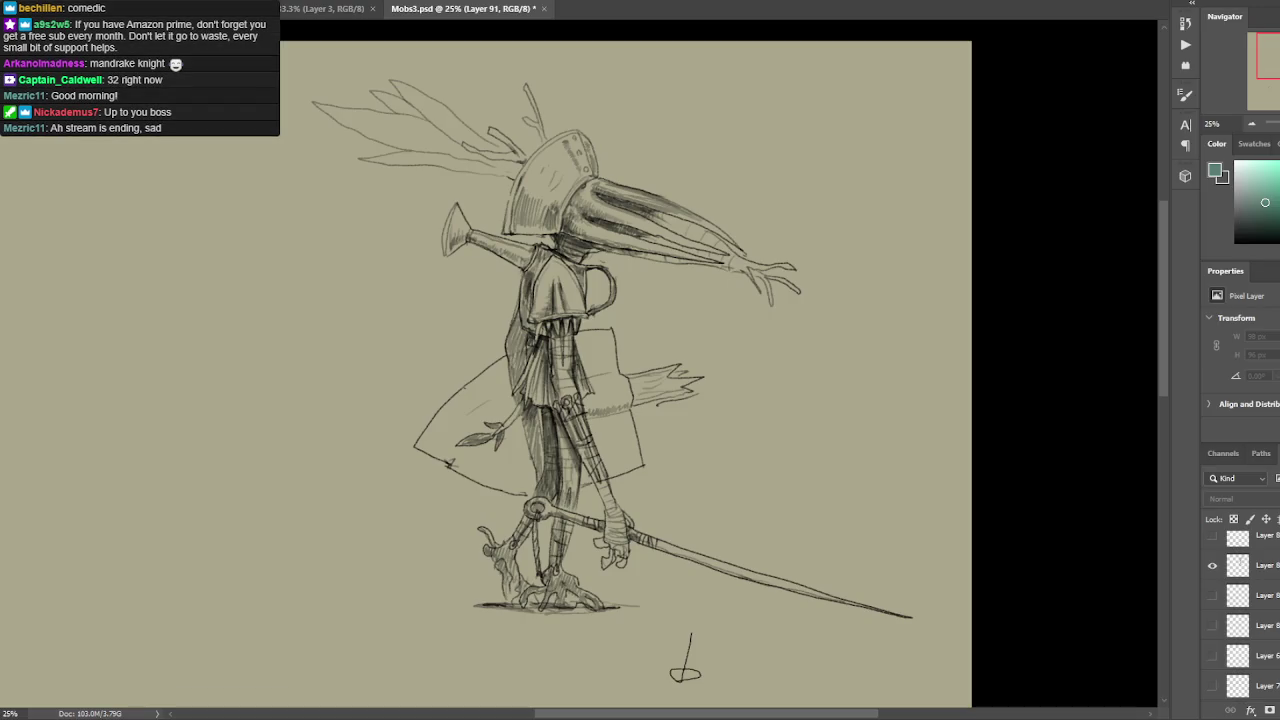